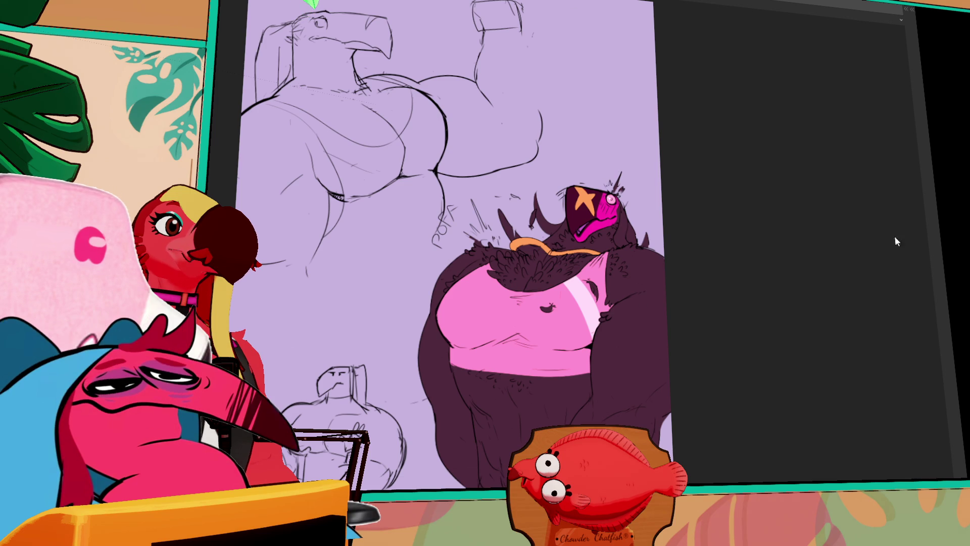
# Step: Nudge the view around the finished flexing bird character
pyautogui.scroll(5, 595, 193)
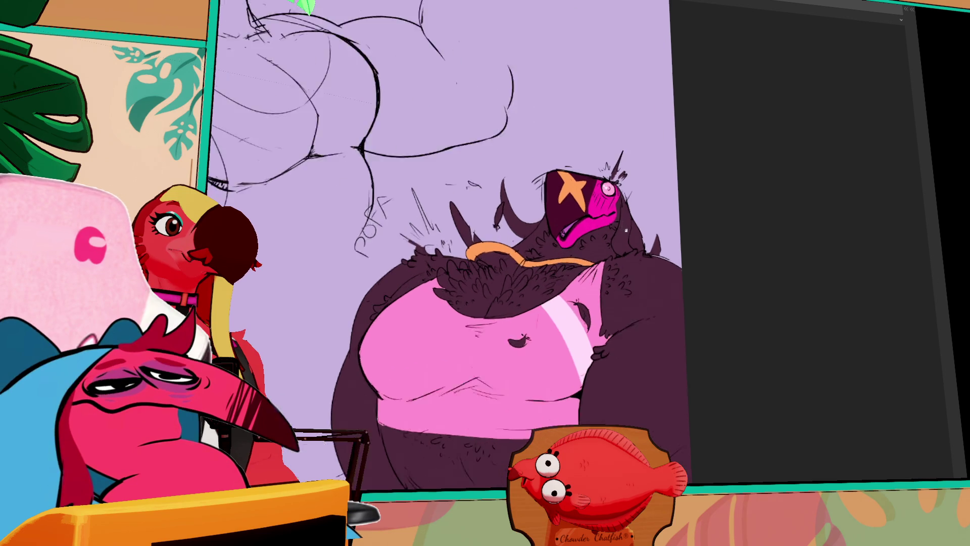
pyautogui.scroll(-4, 595, 193)
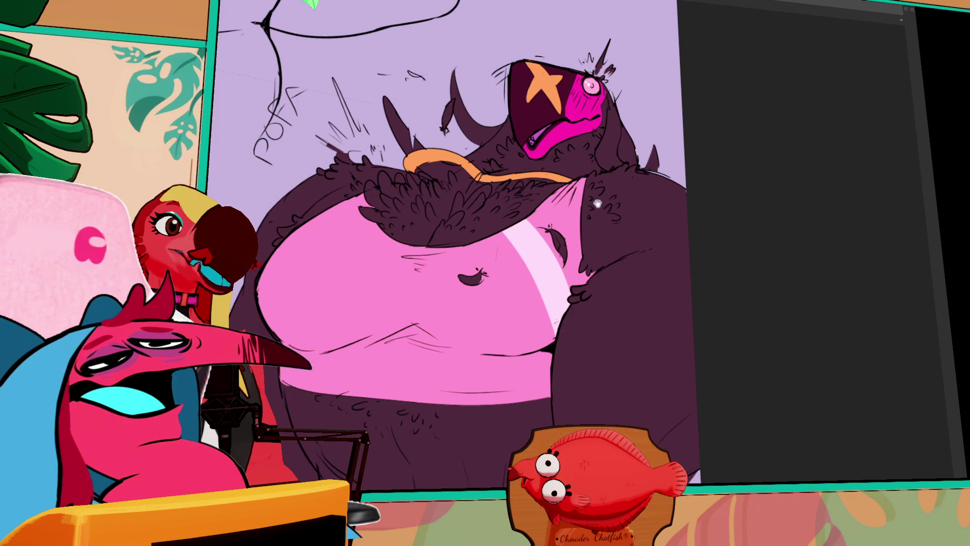
pyautogui.moveTo(614, 198); pyautogui.dragTo(618, 196)
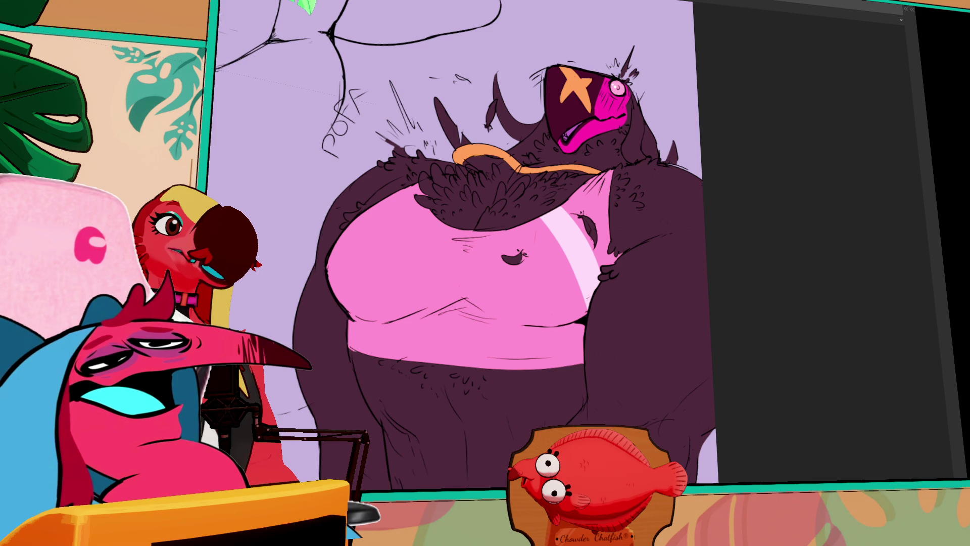
pyautogui.scroll(2, 500, 216)
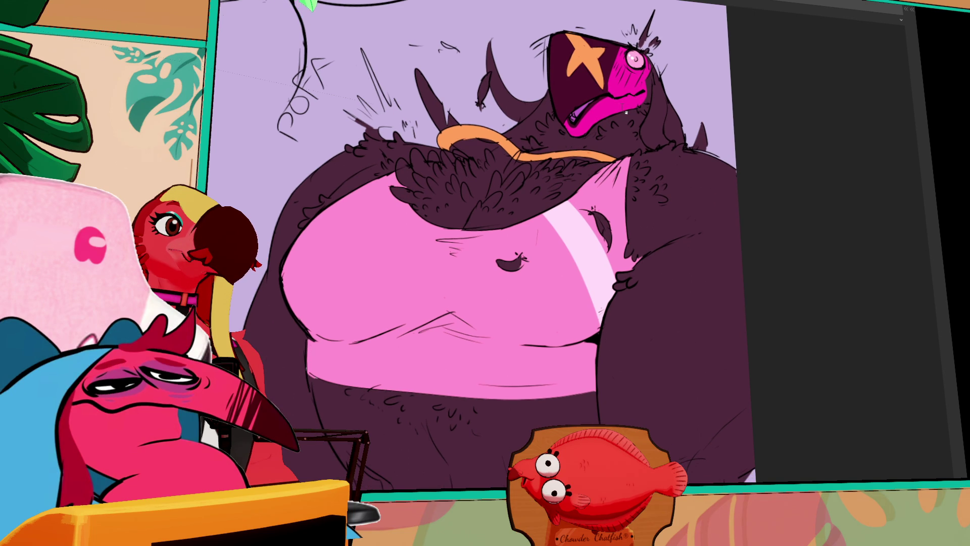
# Step: Bring the flexing bird sketch into view, then switch to the diner line-art document
pyautogui.scroll(5, 626, 112)
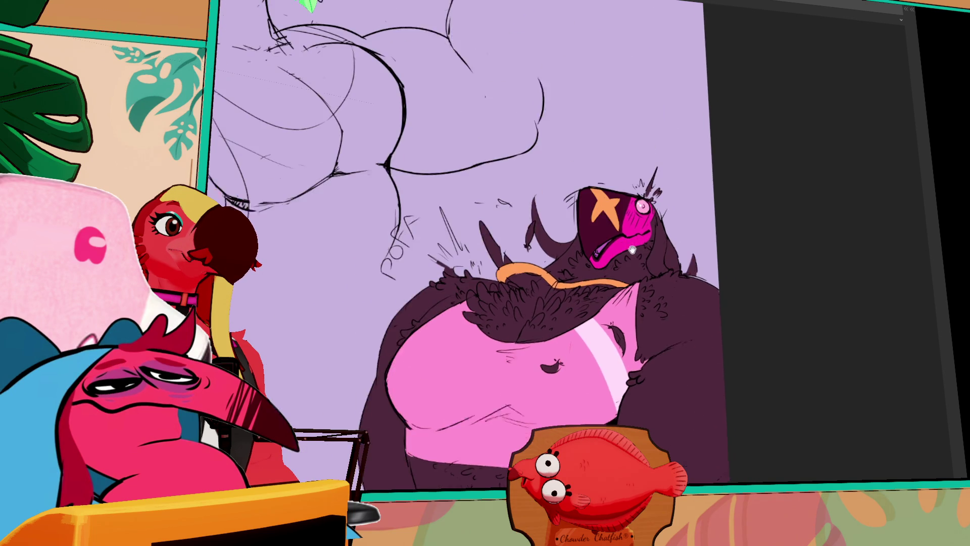
pyautogui.moveTo(600, 160); pyautogui.dragTo(631, 306)
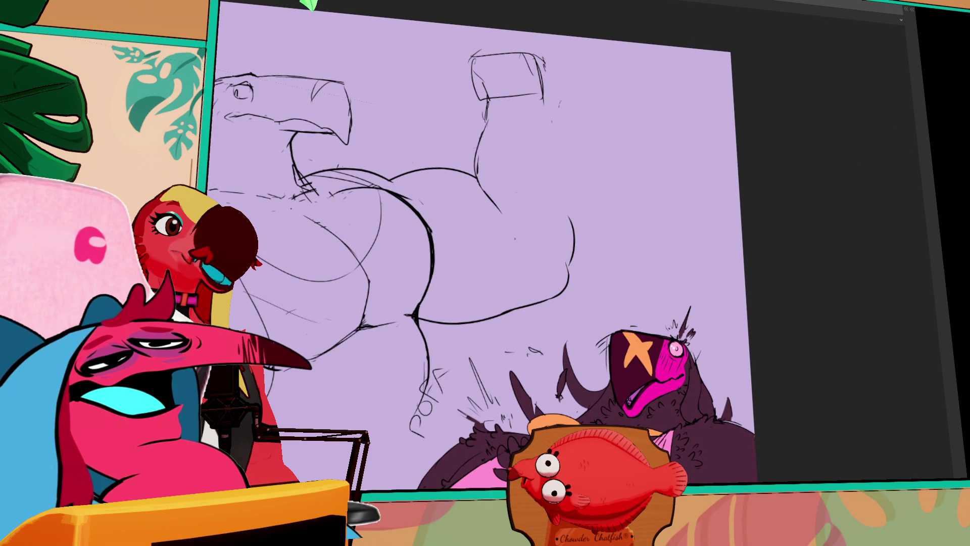
pyautogui.moveTo(638, 90); pyautogui.dragTo(479, 82)
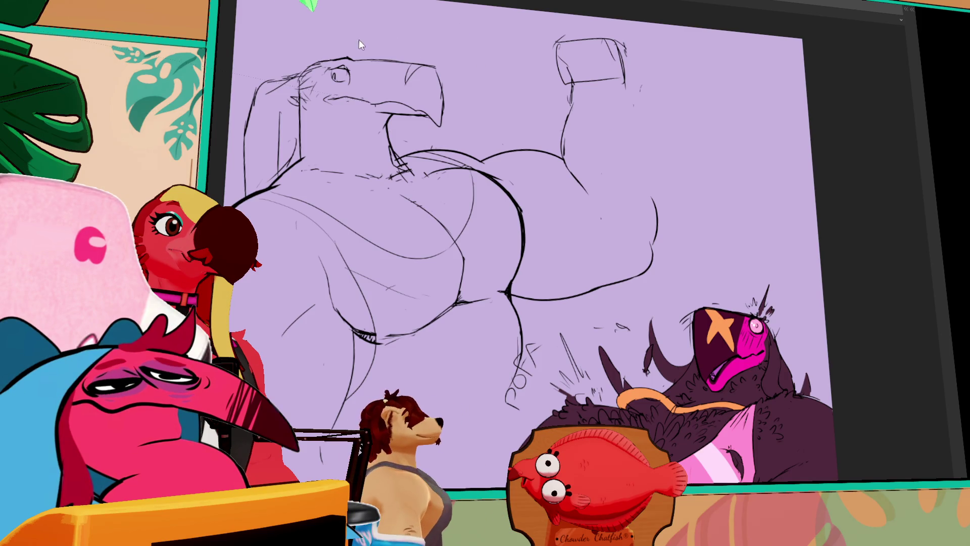
pyautogui.hotkey('ctrl', 'Tab')
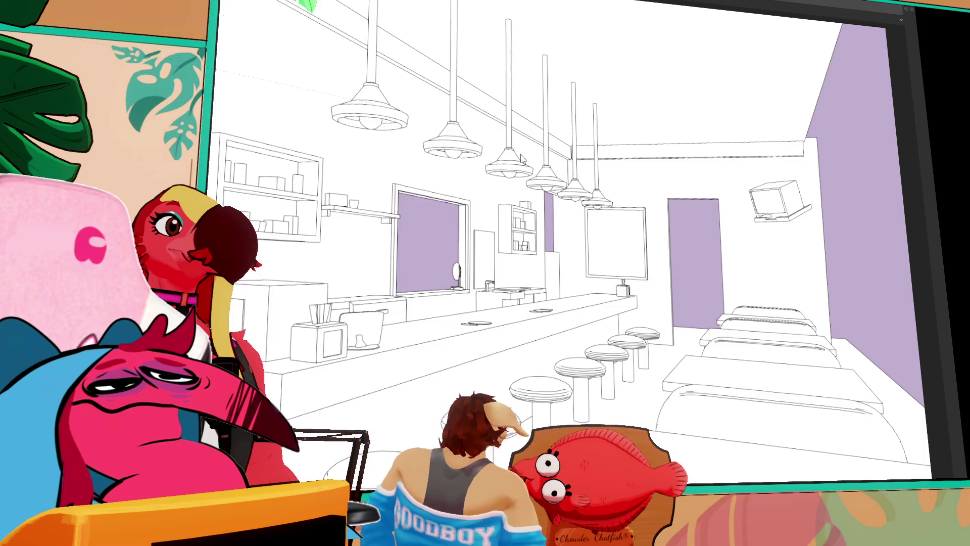
# Step: Restore the side palettes and select the diner layer folders in the Layers panel
pyautogui.press('Tab')
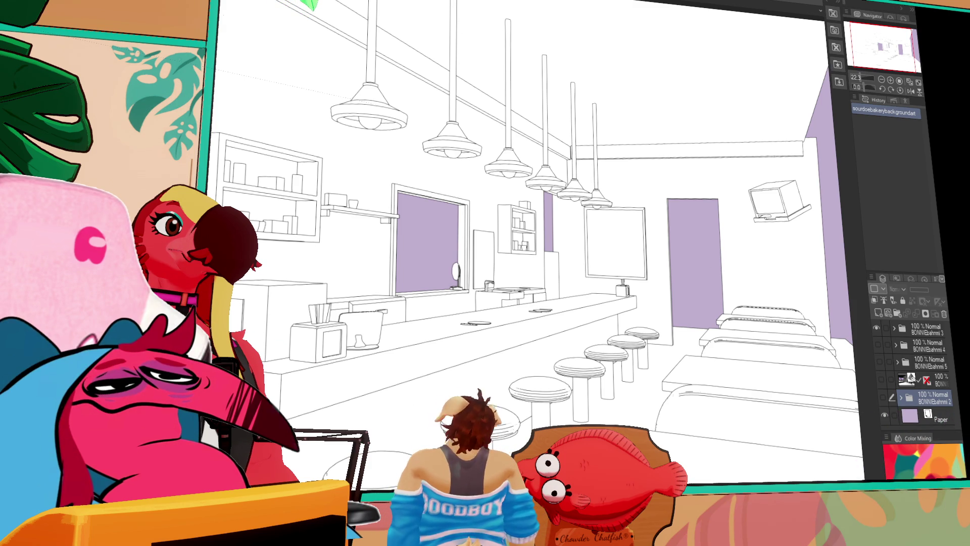
pyautogui.scroll(-2, 587, 161)
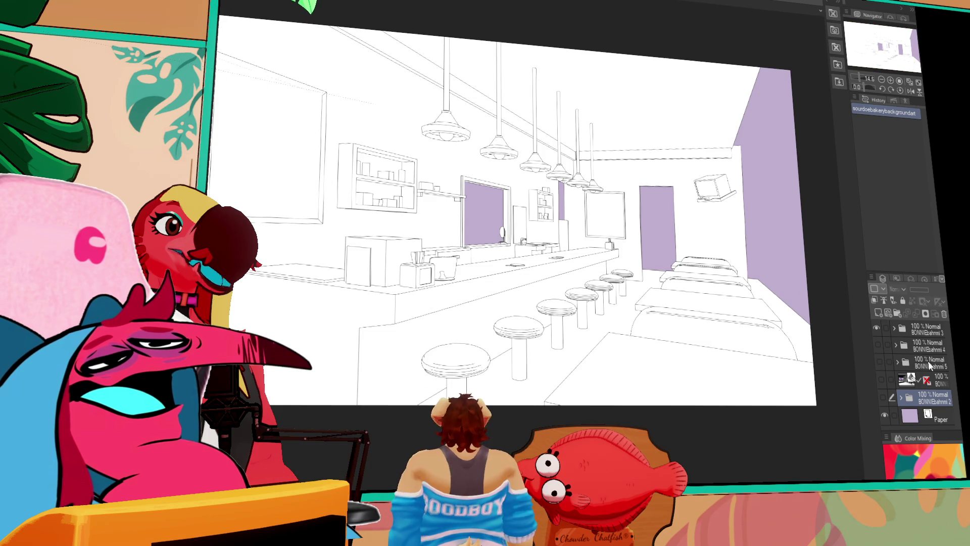
pyautogui.click(932, 344)
pyautogui.click(933, 334)
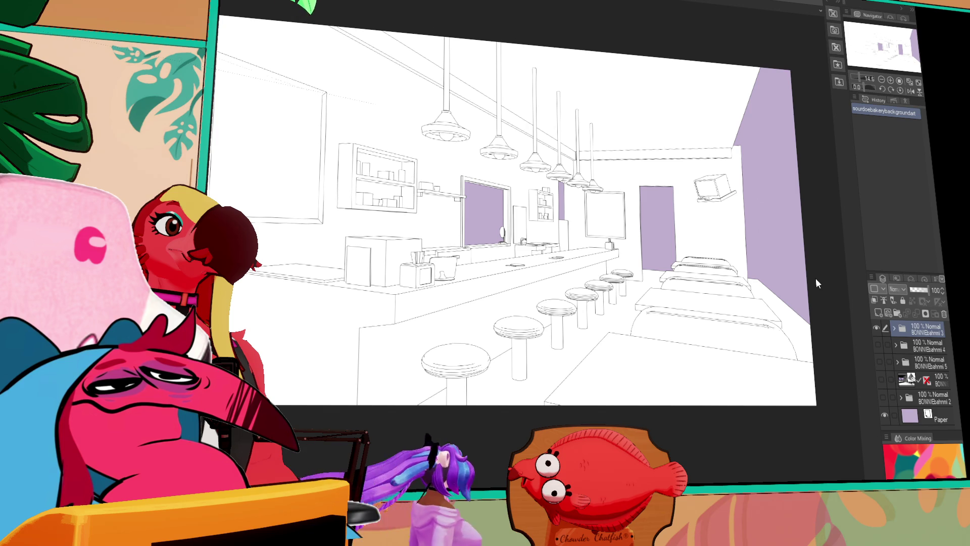
pyautogui.click(900, 365)
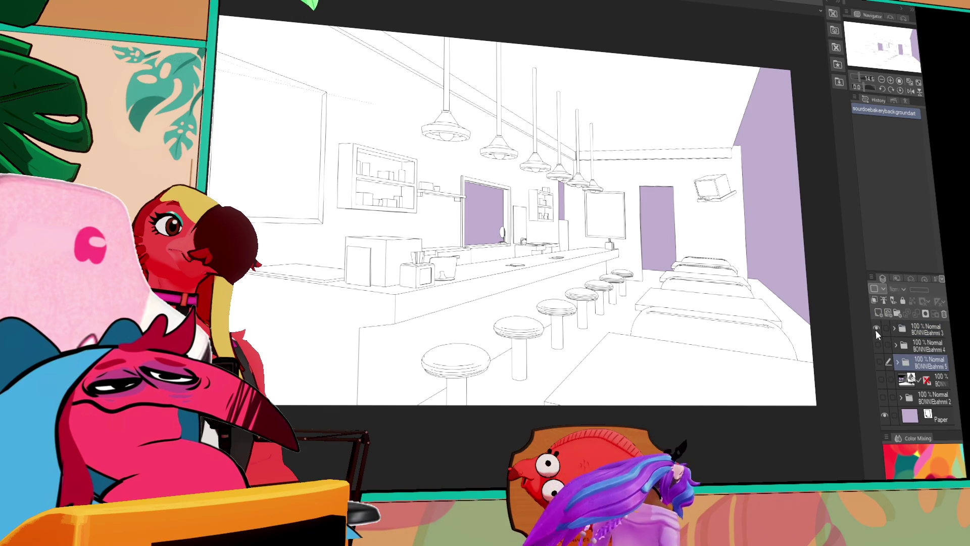
# Step: Hide the diner line art and grey diner render, leaving the lavender canvas with its pink stroke
pyautogui.click(877, 328)
pyautogui.click(884, 398)
pyautogui.click(883, 399)
pyautogui.click(882, 377)
pyautogui.click(882, 376)
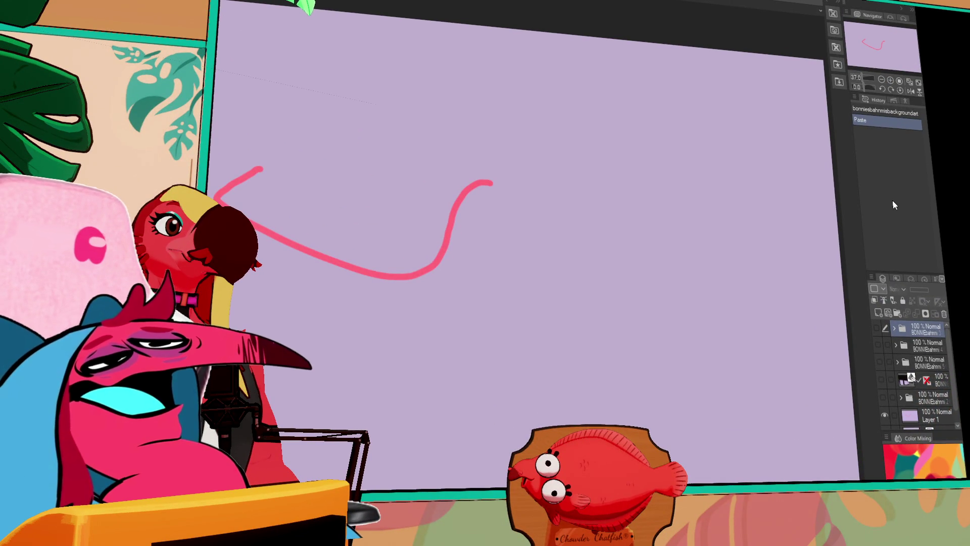
# Step: Undo back to before the paste, then switch to the sourdough bakery background document
pyautogui.hotkey('ctrl', 'z')
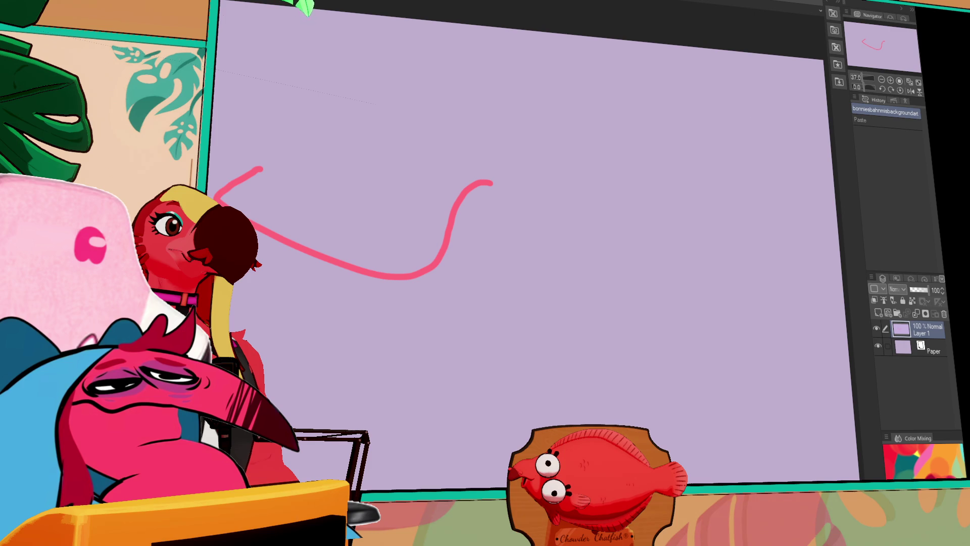
pyautogui.hotkey('ctrl', 'Tab')
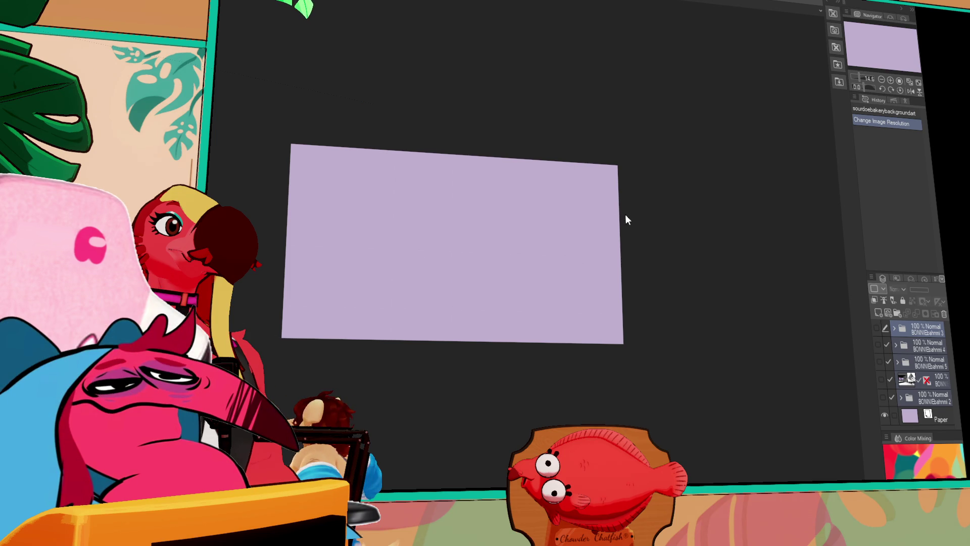
# Step: Cycle between the bahn mi and sourdough documents, briefly showing and hiding the diner line art
pyautogui.hotkey('ctrl', 'Tab')
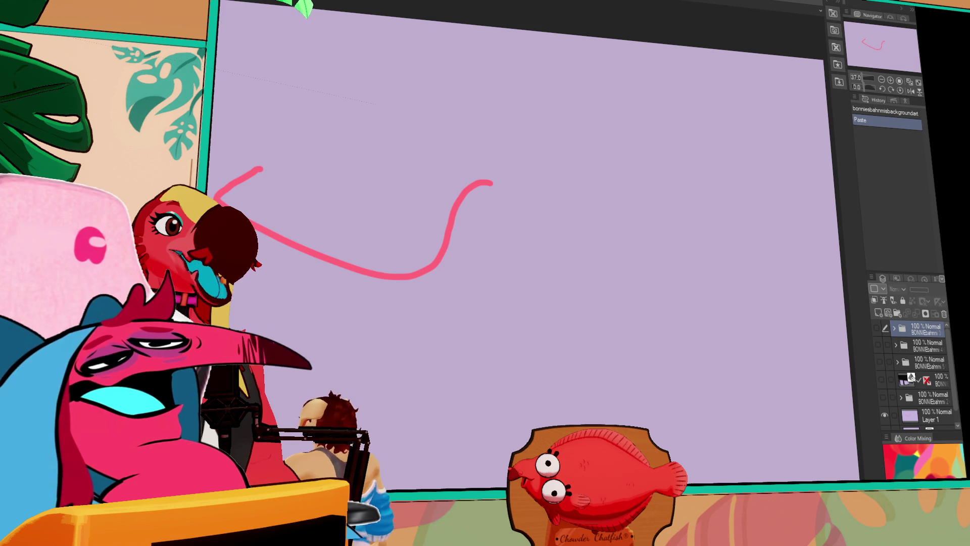
pyautogui.hotkey('ctrl', 'Tab')
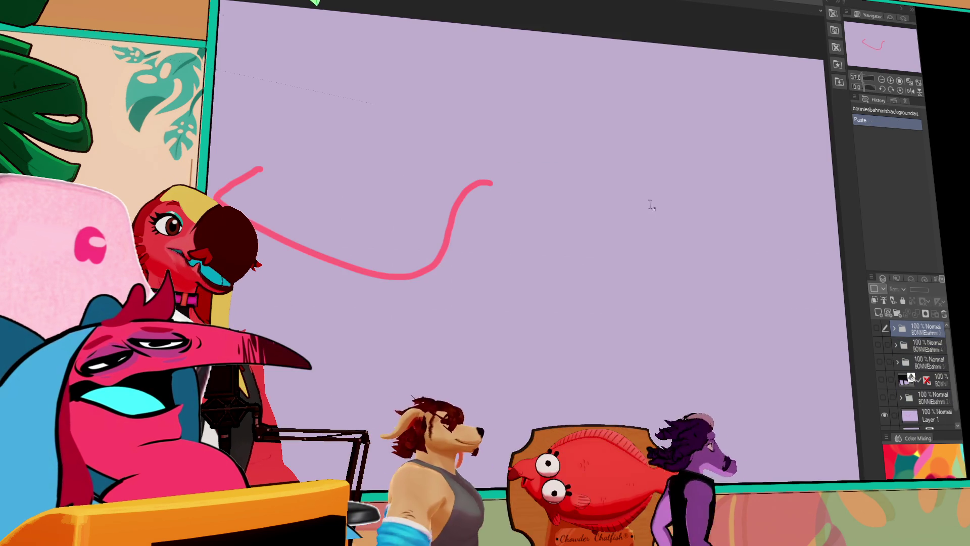
pyautogui.click(875, 328)
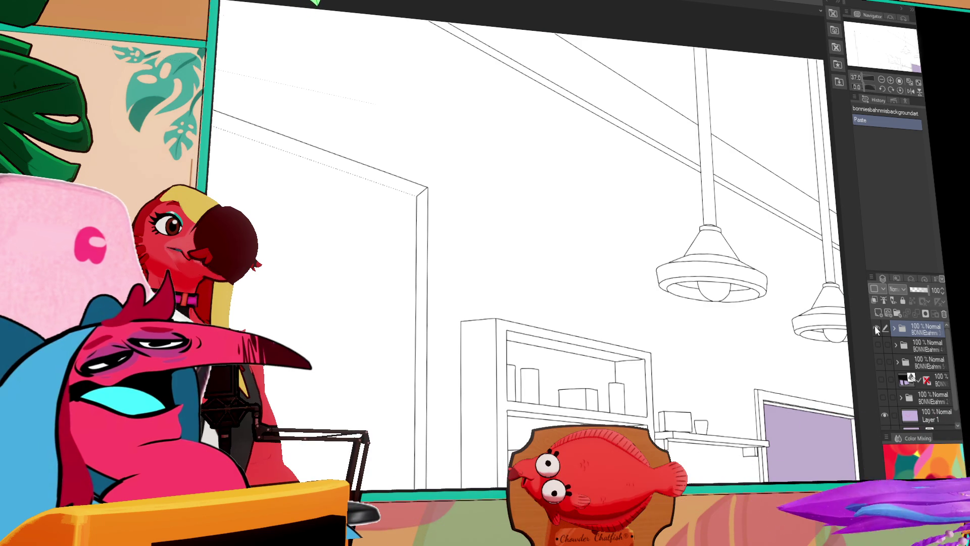
pyautogui.click(876, 328)
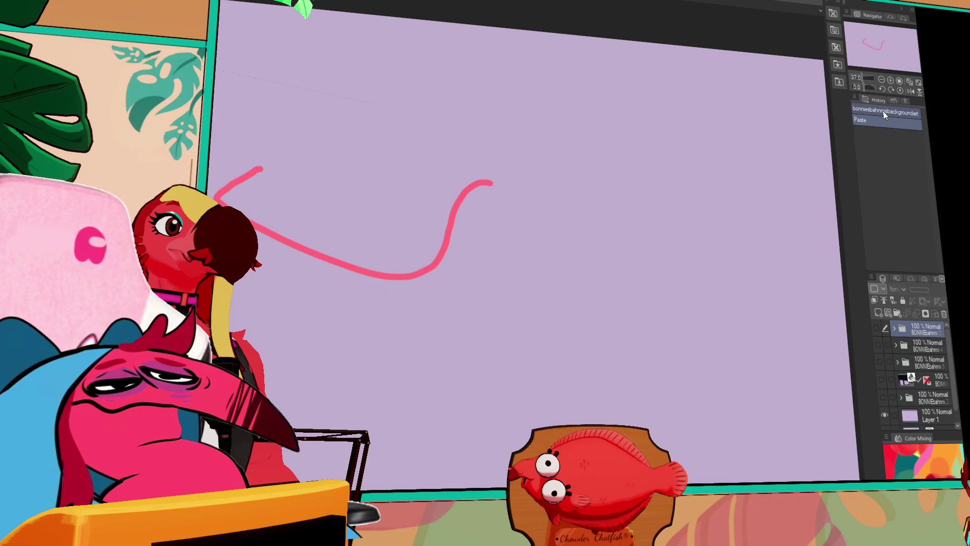
# Step: Restore the Paste state in History and show the diner line art over the lavender canvas
pyautogui.click(883, 113)
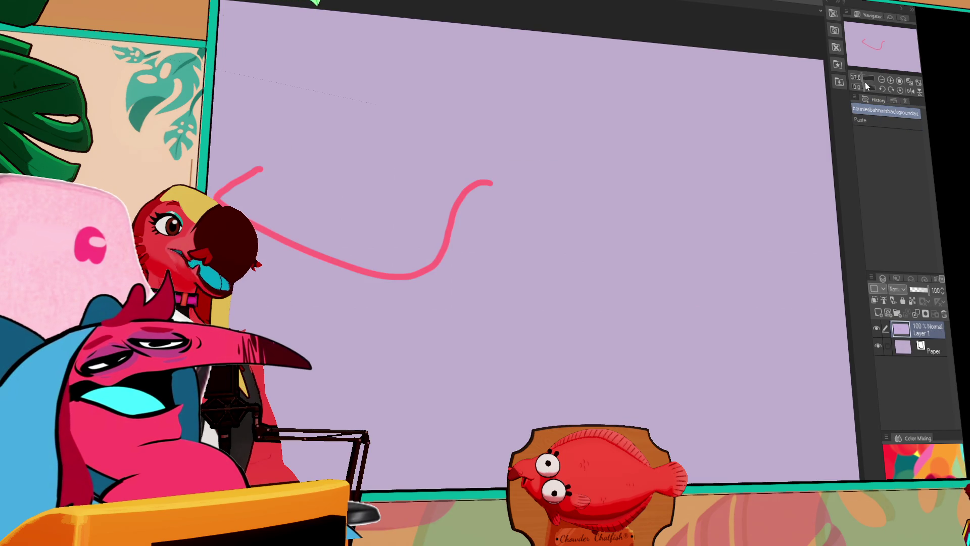
pyautogui.click(882, 120)
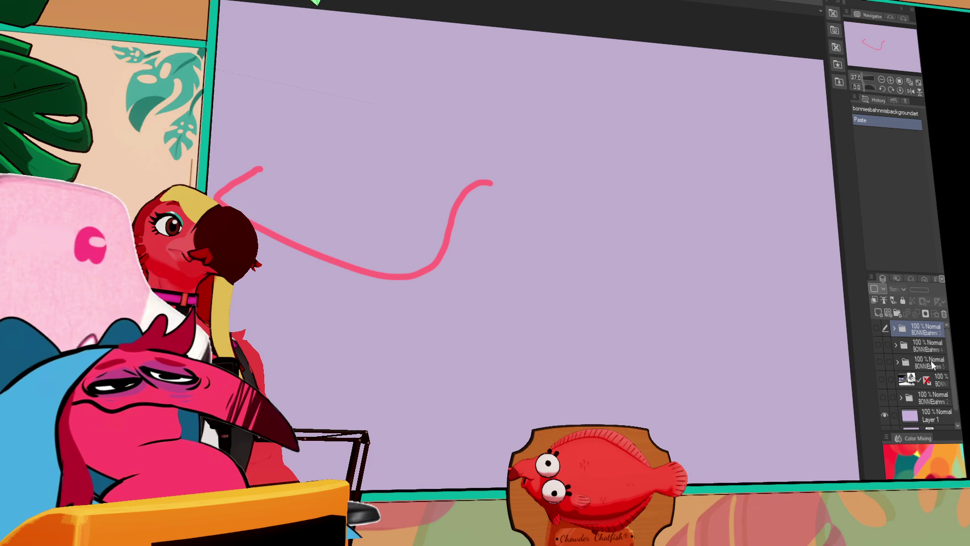
pyautogui.click(876, 327)
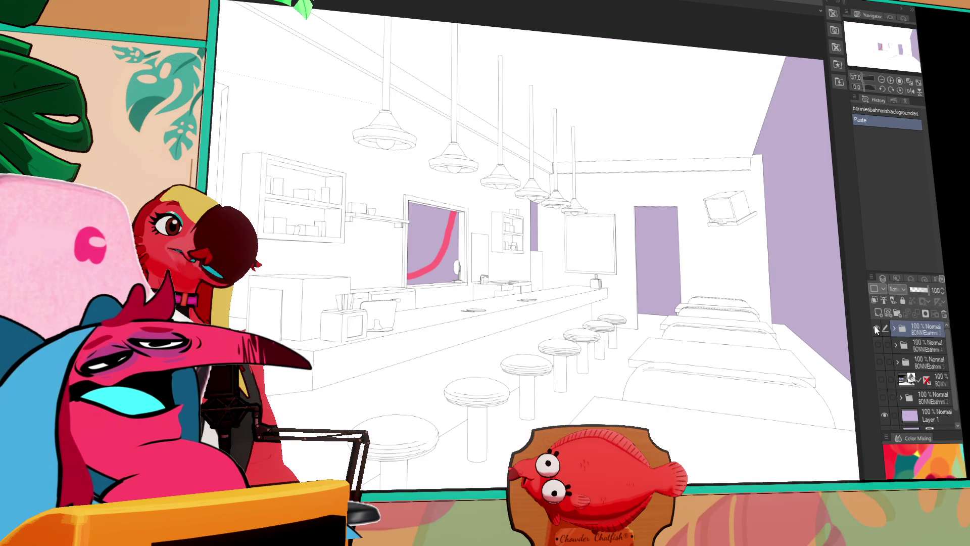
pyautogui.moveTo(668, 196); pyautogui.dragTo(647, 216)
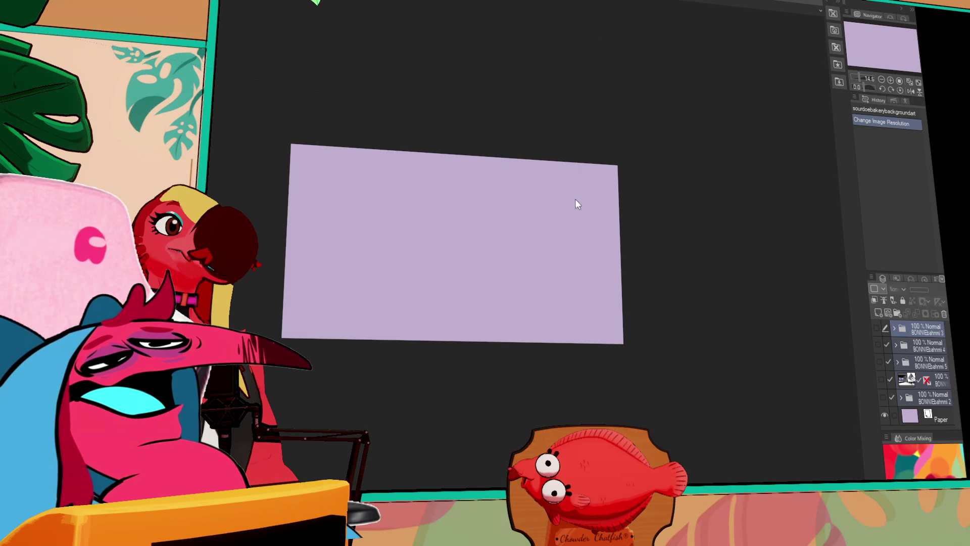
pyautogui.hotkey('ctrl', 'Tab')
pyautogui.hotkey('ctrl', 'v')
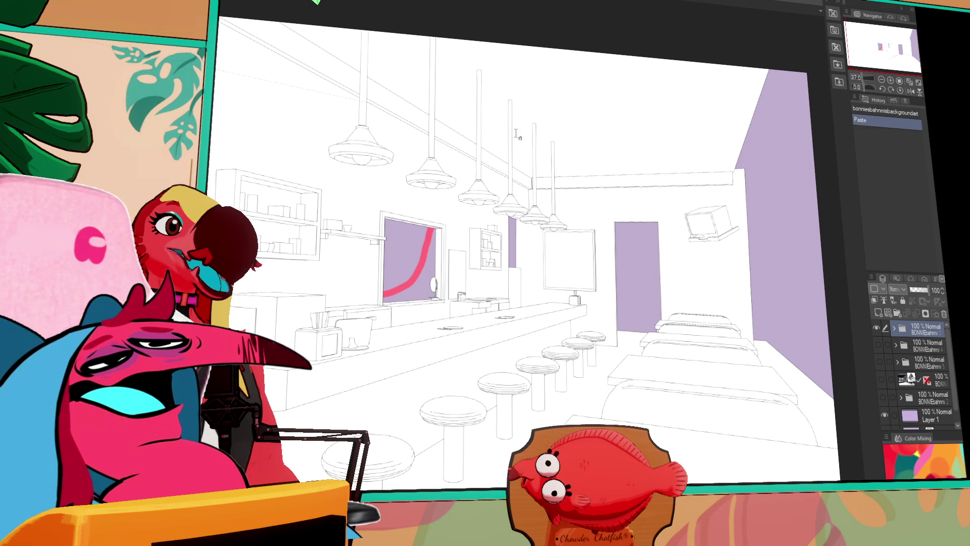
pyautogui.click(878, 329)
pyautogui.click(878, 346)
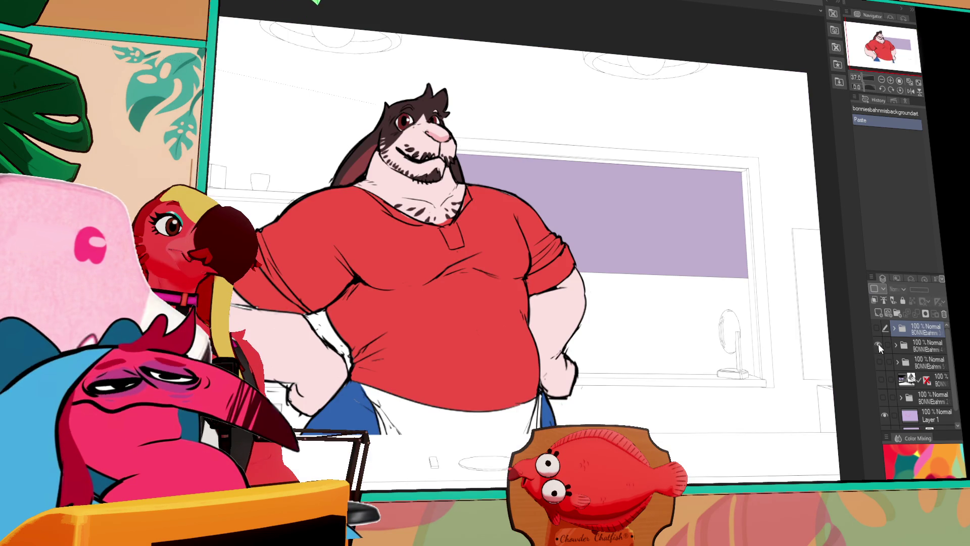
# Step: Hide the BONNIEbahmi 4 character layer and show the BONNIEbahmi 5 diner background
pyautogui.click(878, 345)
pyautogui.click(880, 362)
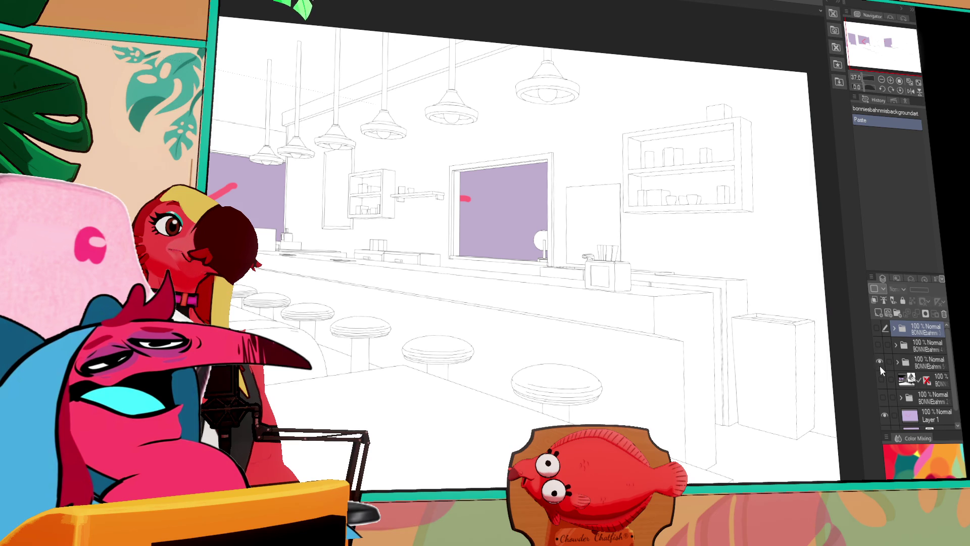
pyautogui.moveTo(642, 334); pyautogui.dragTo(656, 335)
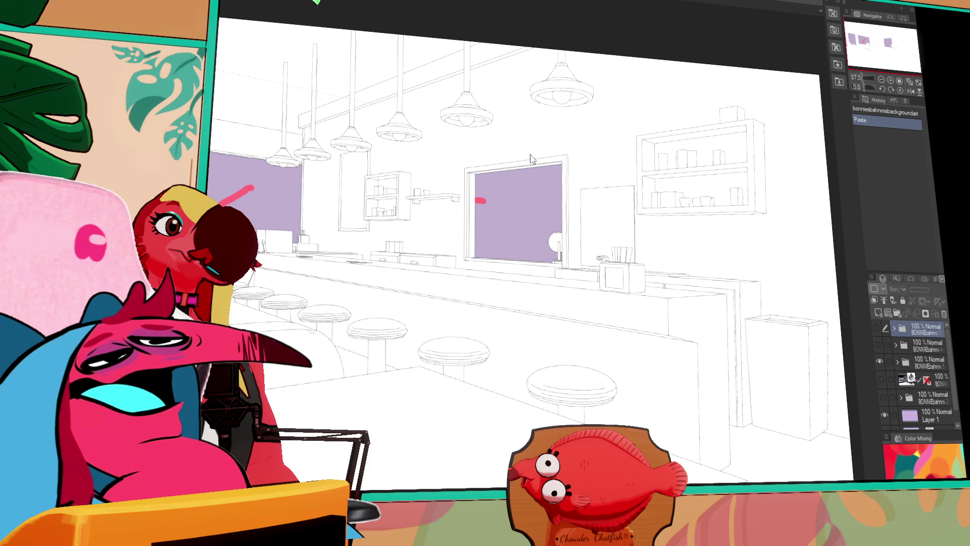
# Step: Go to the purple pink-stroke document and back, then paste its layer into the diner file
pyautogui.hotkey('ctrl', 'Tab')
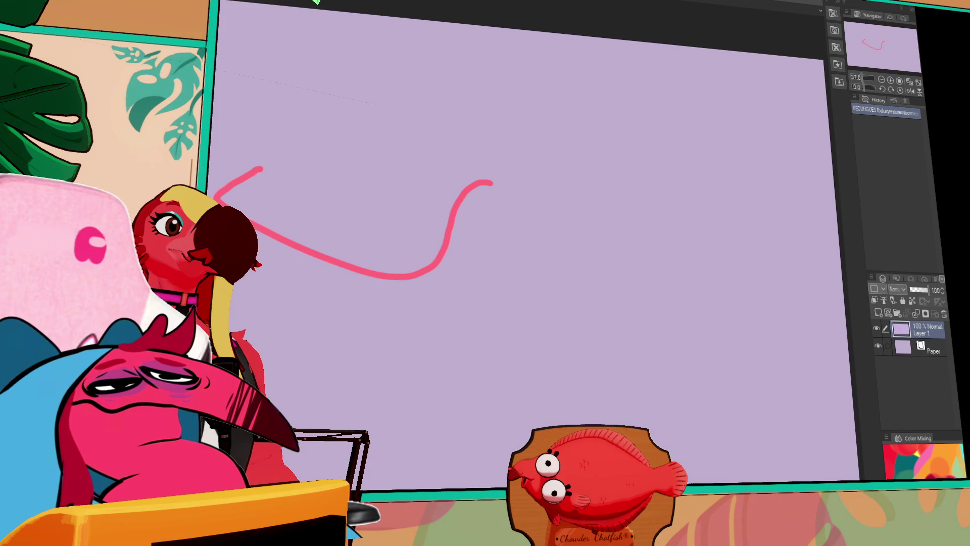
pyautogui.hotkey('ctrl', 'Tab')
pyautogui.hotkey('ctrl', 'v')
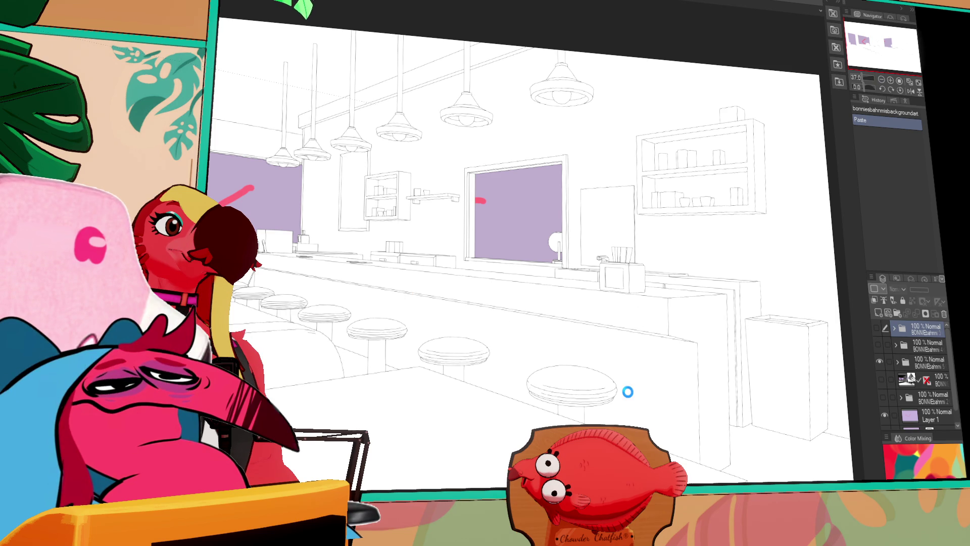
pyautogui.hotkey('ctrl', 'Tab')
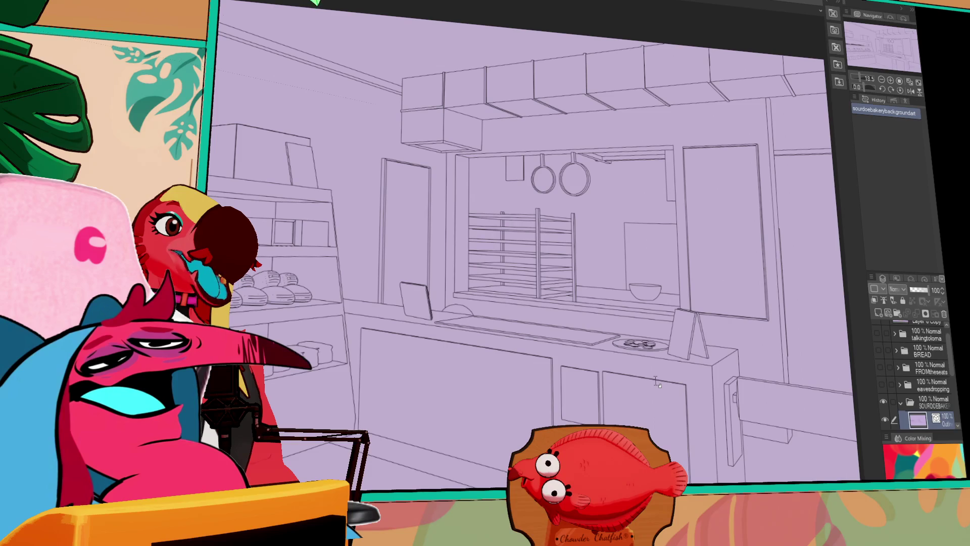
pyautogui.scroll(-5, 887, 397)
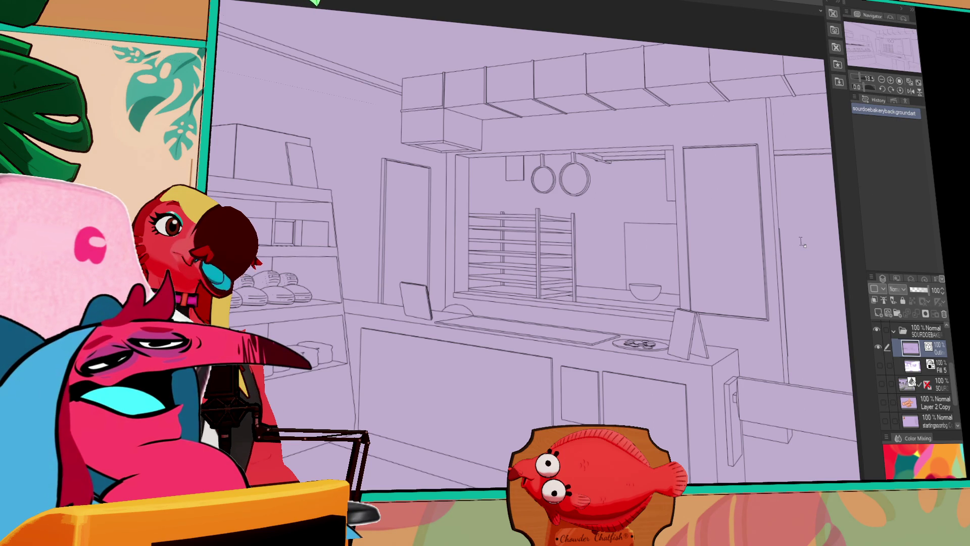
pyautogui.scroll(3, 893, 369)
pyautogui.click(881, 370)
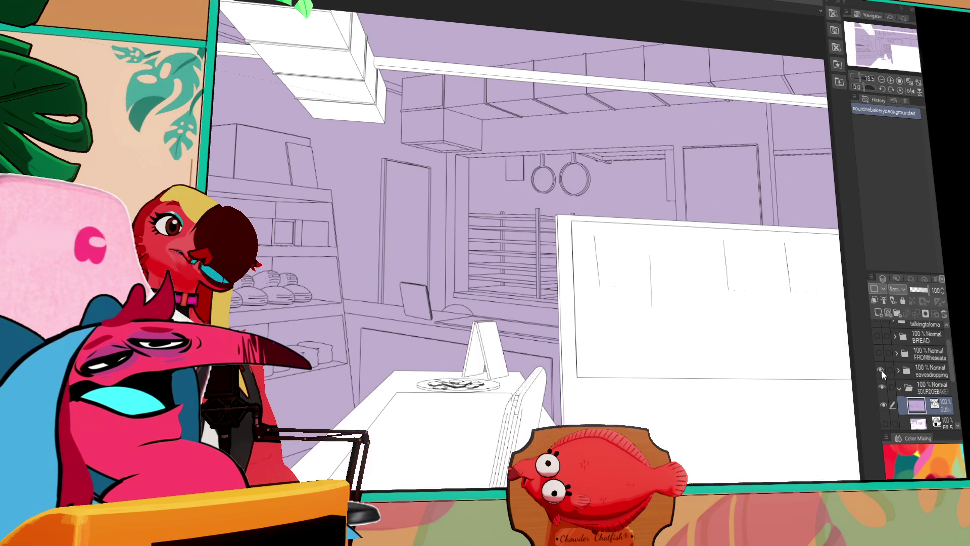
pyautogui.click(881, 370)
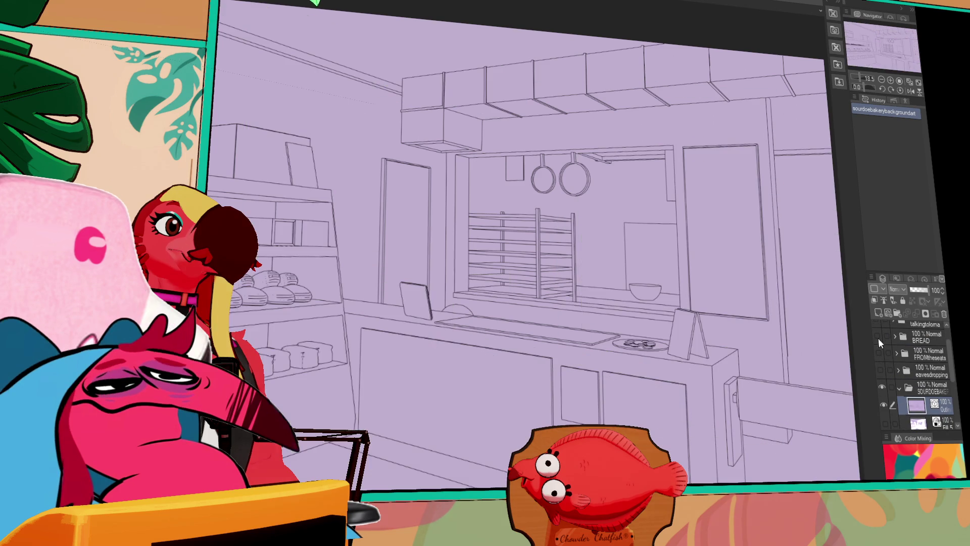
pyautogui.click(878, 335)
pyautogui.scroll(2, 876, 346)
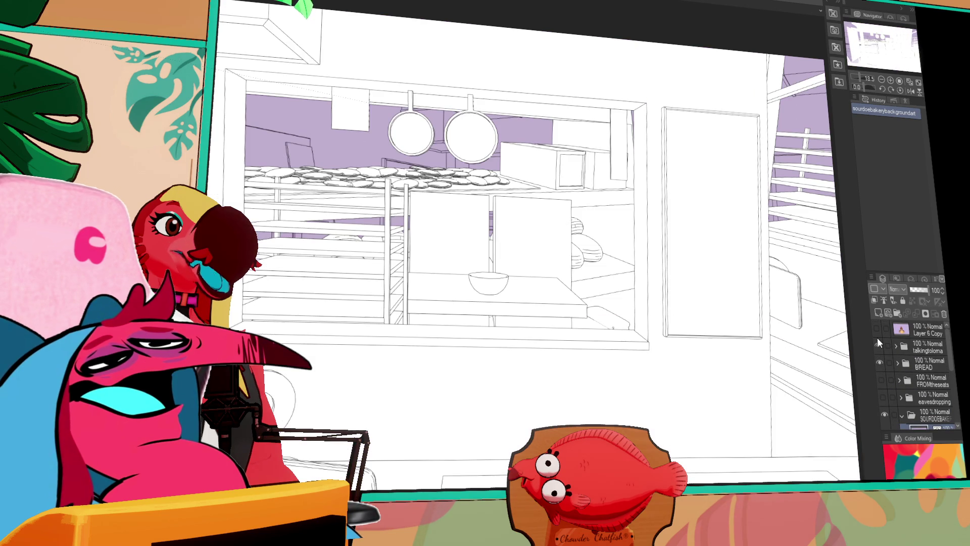
pyautogui.click(878, 359)
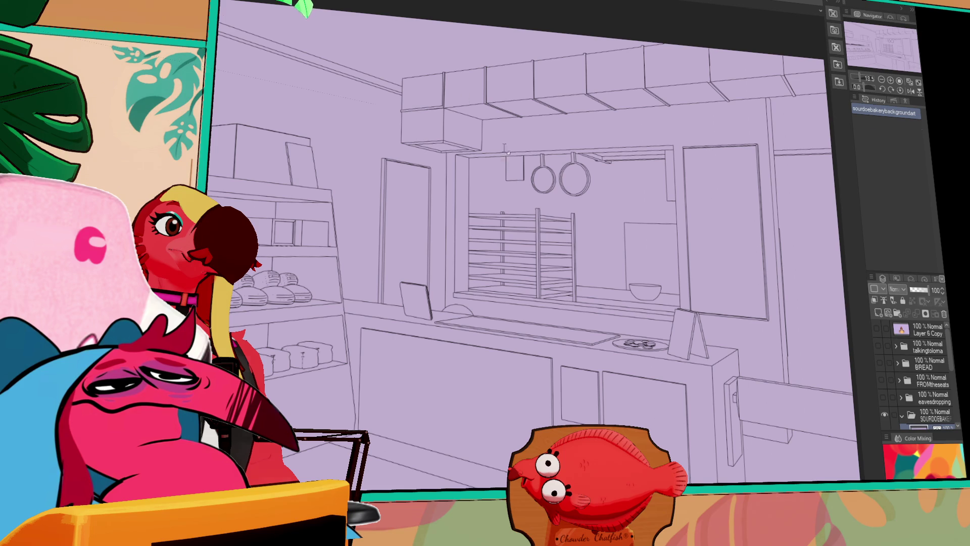
pyautogui.hotkey('ctrl', 'Tab')
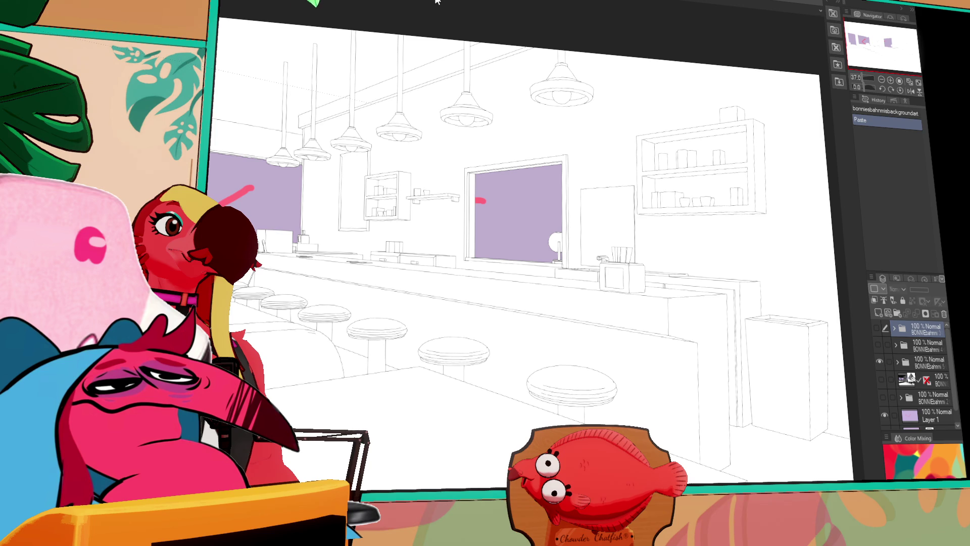
# Step: In the Sourdoe Bakery document, hide Layer 2 Copy's logo and show the bakery folder's interior
pyautogui.hotkey('ctrl', 'Tab')
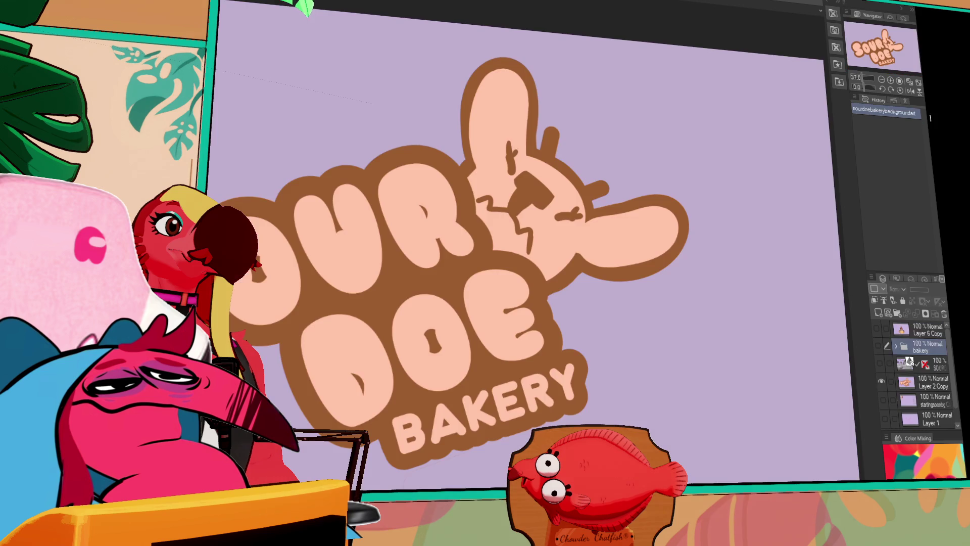
pyautogui.click(882, 380)
pyautogui.scroll(-1, 882, 377)
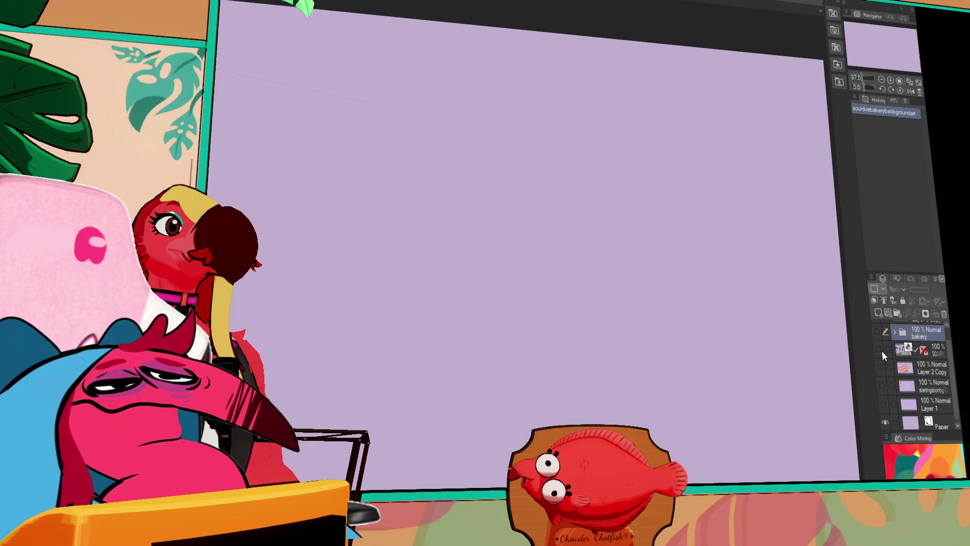
pyautogui.click(877, 331)
pyautogui.scroll(1, 879, 337)
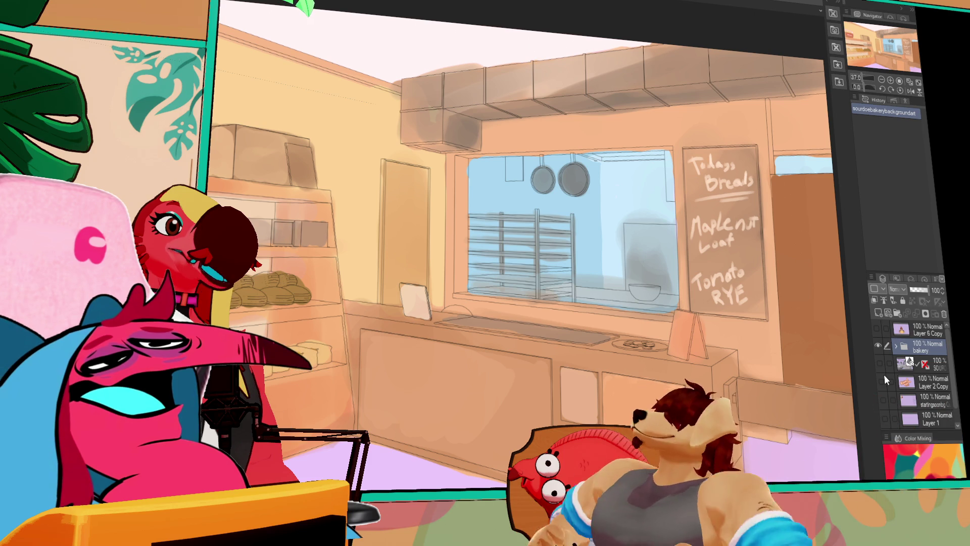
# Step: Make Layer 2 Copy visible, add it to the bakery selection, then switch to the toondoodles sketch
pyautogui.click(882, 380)
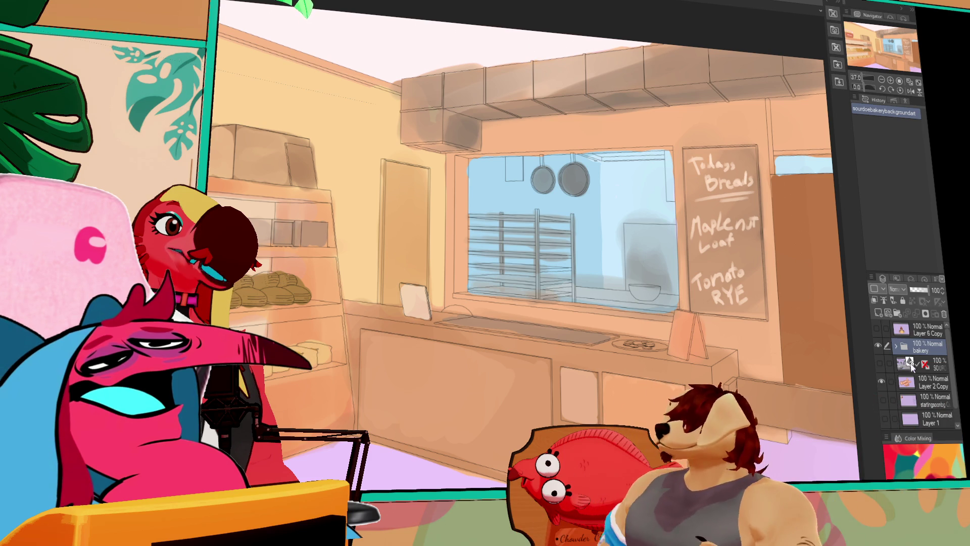
pyautogui.keyDown('ctrl'); pyautogui.click(931, 384); pyautogui.keyUp('ctrl')
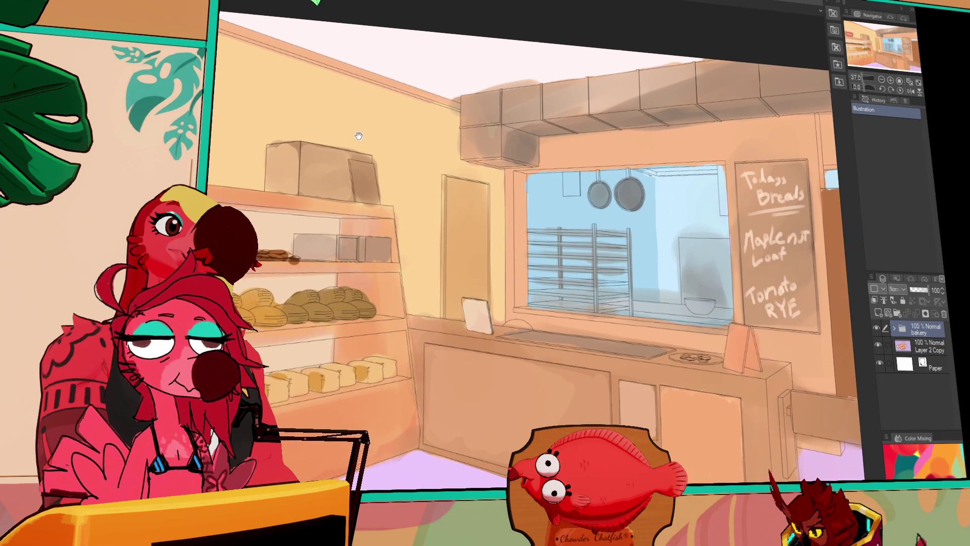
pyautogui.moveTo(359, 136); pyautogui.dragTo(368, 148)
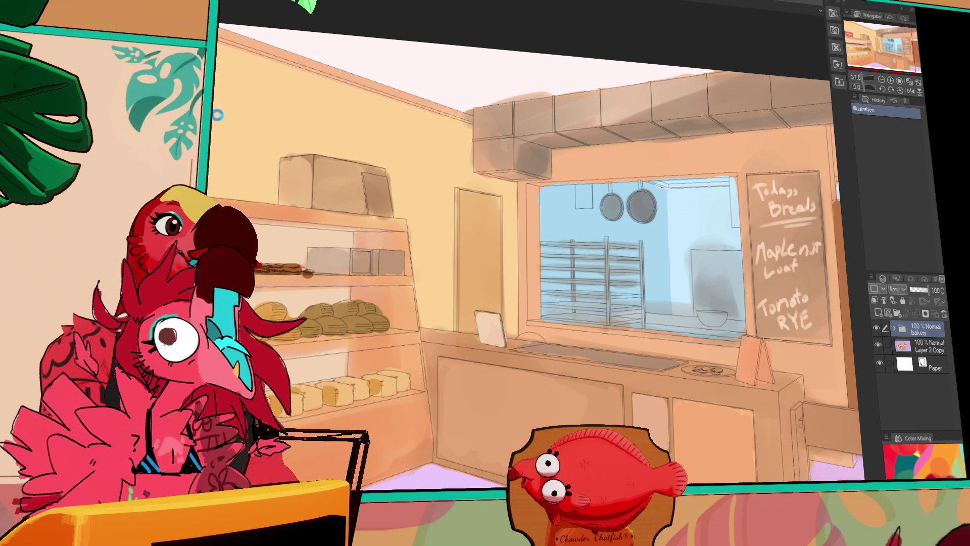
pyautogui.hotkey('ctrl', 'Tab')
pyautogui.moveTo(541, 302)
pyautogui.mouseDown()
pyautogui.moveTo(652, 241)
pyautogui.moveTo(625, 252)
pyautogui.mouseUp()
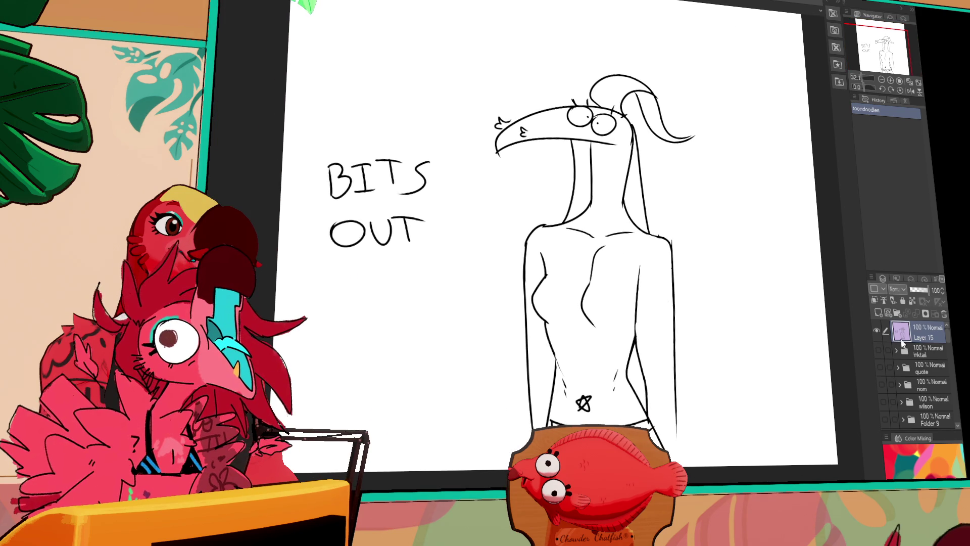
pyautogui.click(878, 330)
pyautogui.click(878, 350)
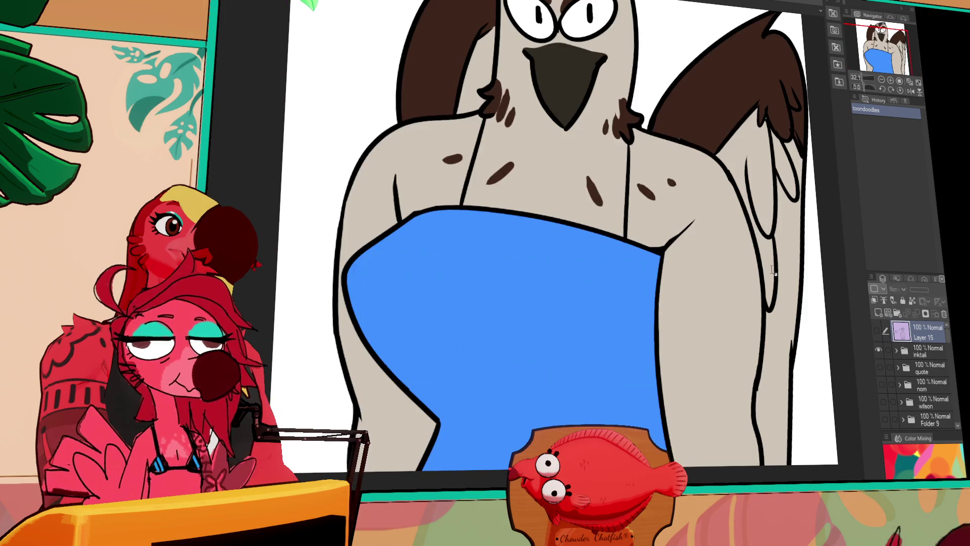
pyautogui.scroll(-1, 716, 293)
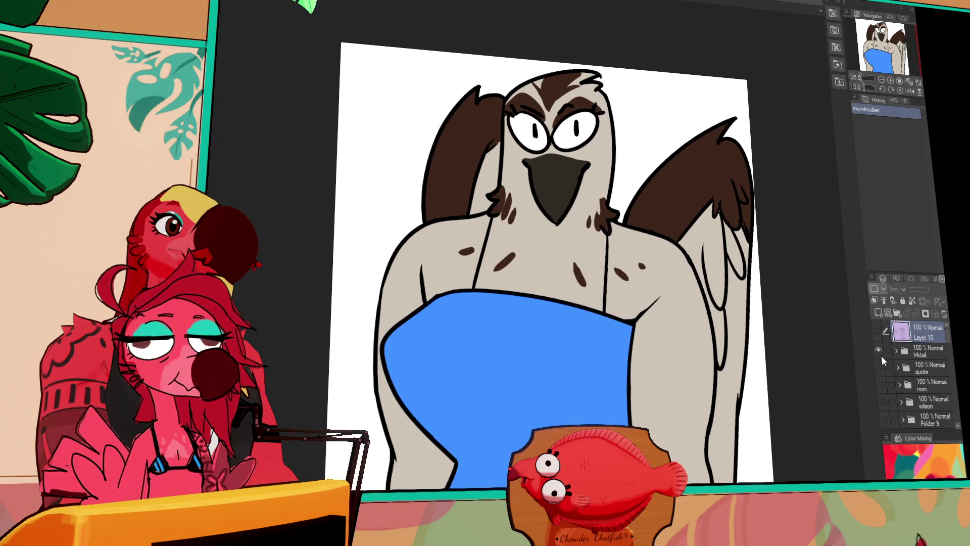
pyautogui.click(879, 353)
pyautogui.scroll(-1, 904, 386)
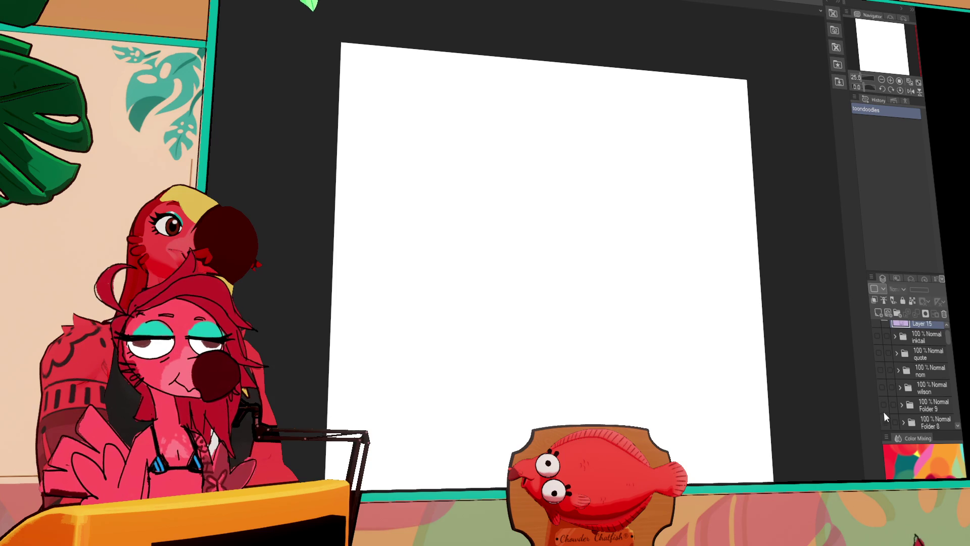
pyautogui.click(884, 422)
pyautogui.click(885, 422)
pyautogui.click(883, 404)
pyautogui.click(884, 404)
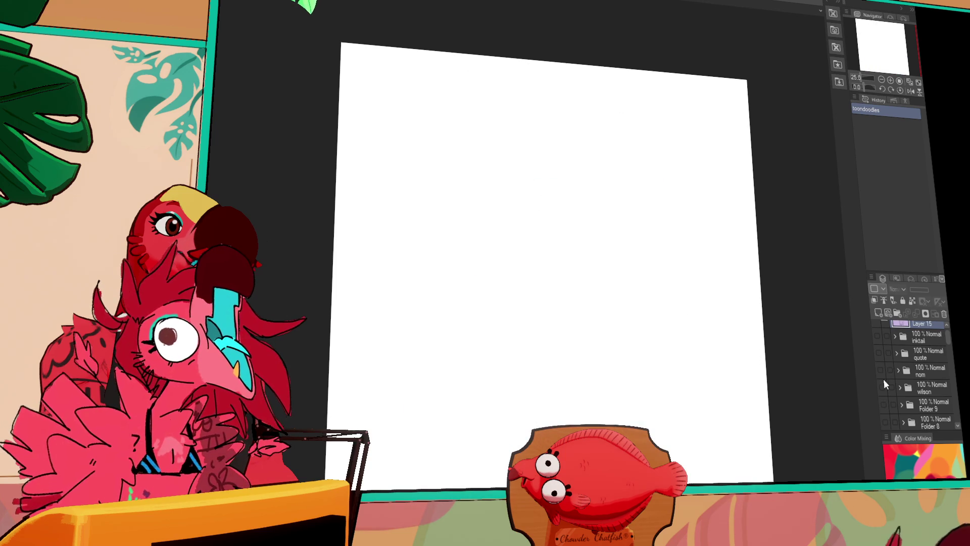
pyautogui.click(880, 369)
pyautogui.click(881, 366)
pyautogui.scroll(-1, 882, 368)
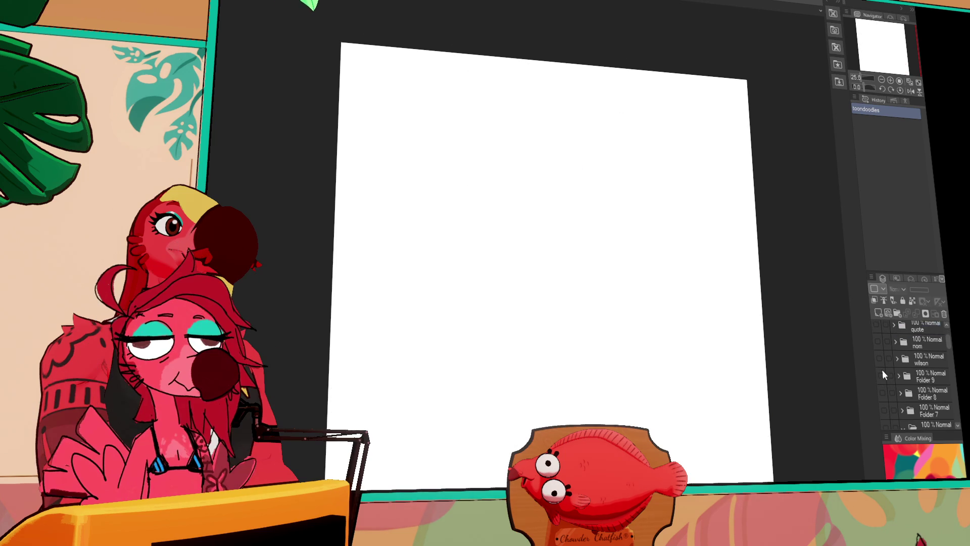
pyautogui.click(884, 387)
pyautogui.click(883, 386)
pyautogui.click(884, 413)
pyautogui.click(884, 414)
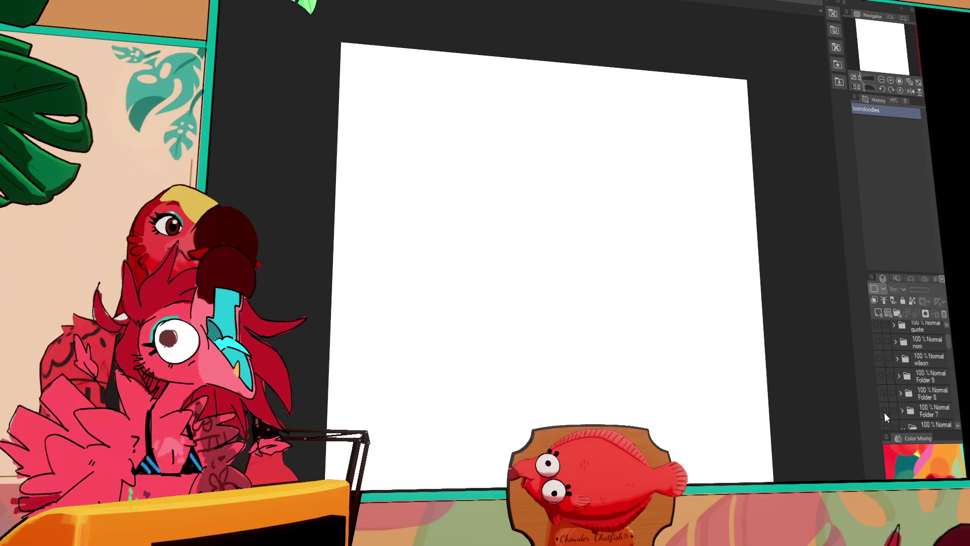
pyautogui.scroll(-1, 884, 413)
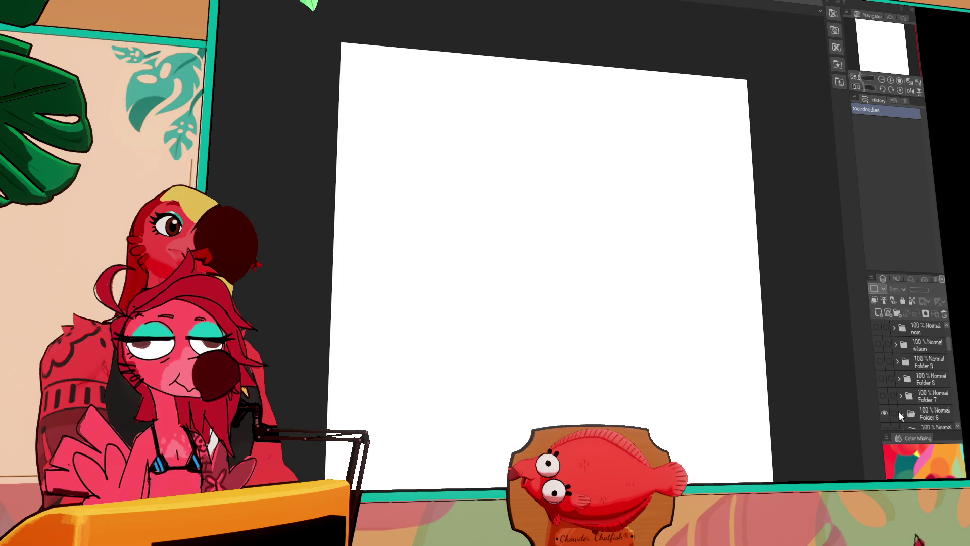
pyautogui.scroll(-2, 903, 411)
pyautogui.click(898, 371)
pyautogui.click(884, 368)
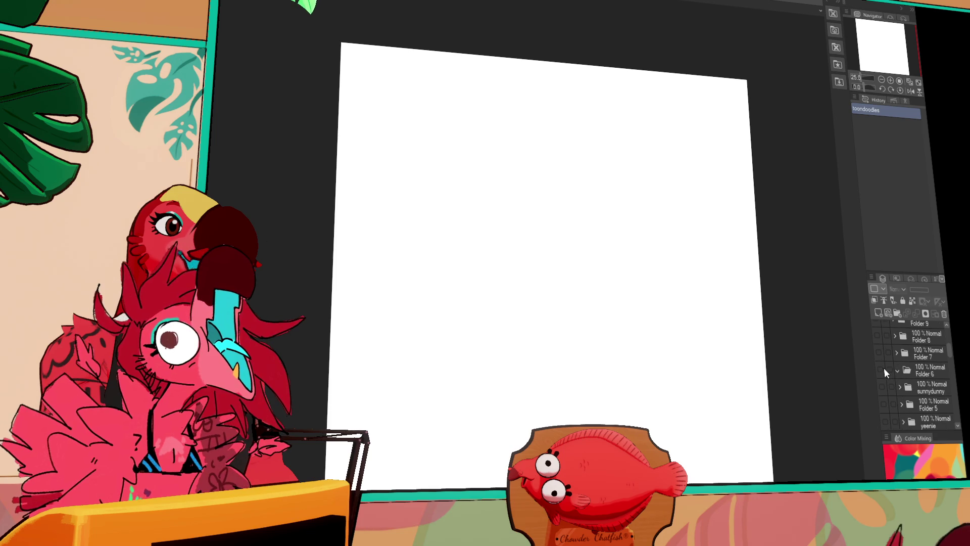
pyautogui.click(884, 386)
pyautogui.click(884, 386)
pyautogui.scroll(-5, 885, 384)
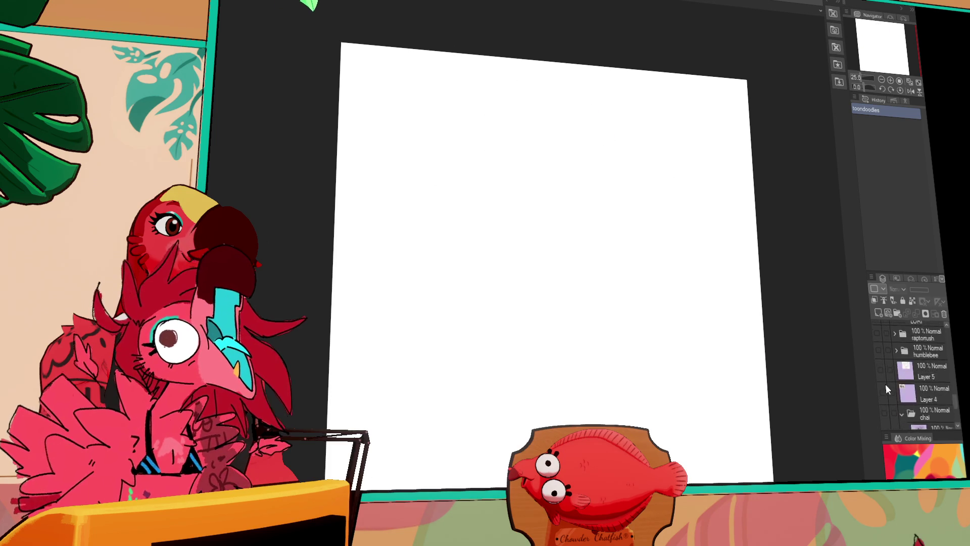
pyautogui.click(879, 374)
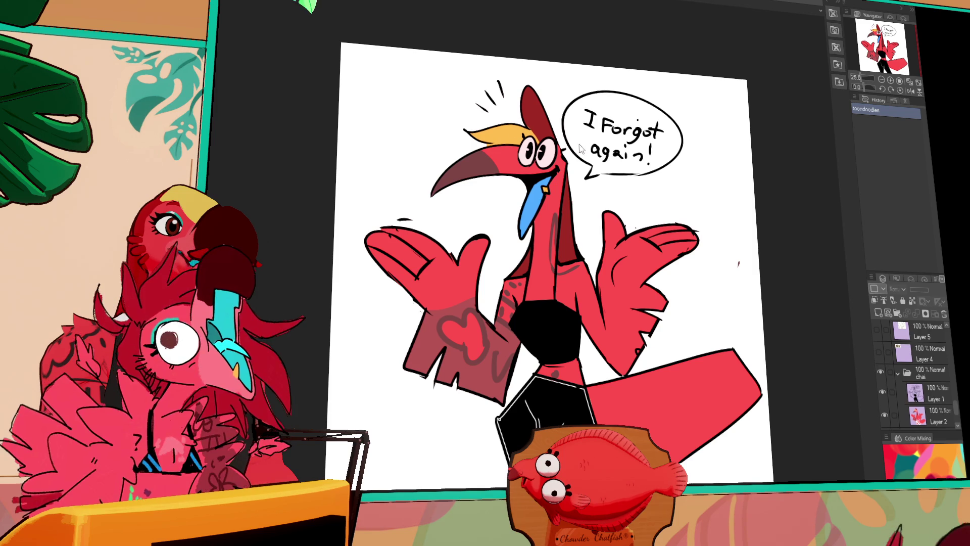
pyautogui.hotkey('ctrl', 'Tab')
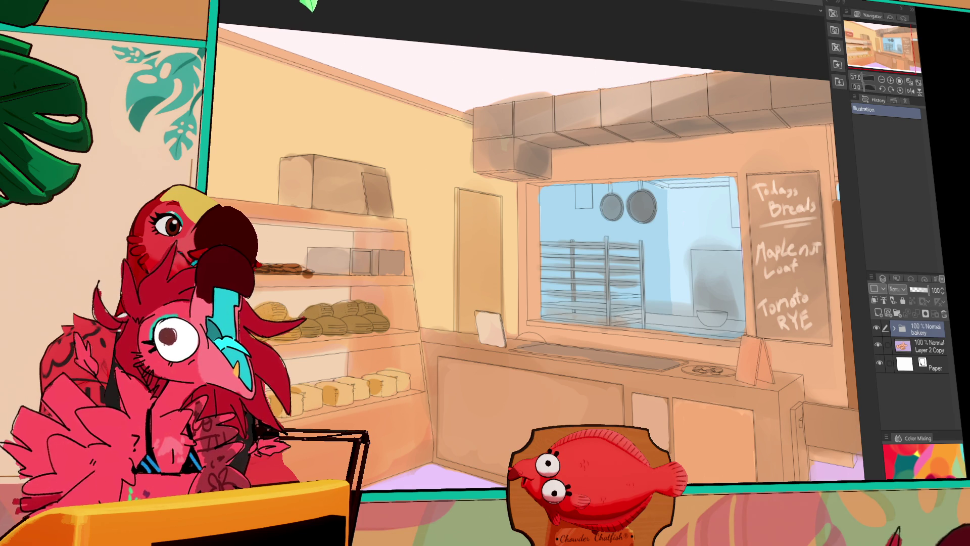
# Step: Collapse the SOURDOEBAKERY folder and hide its artwork, showing the eavesdropping scene instead
pyautogui.scroll(-2, 909, 346)
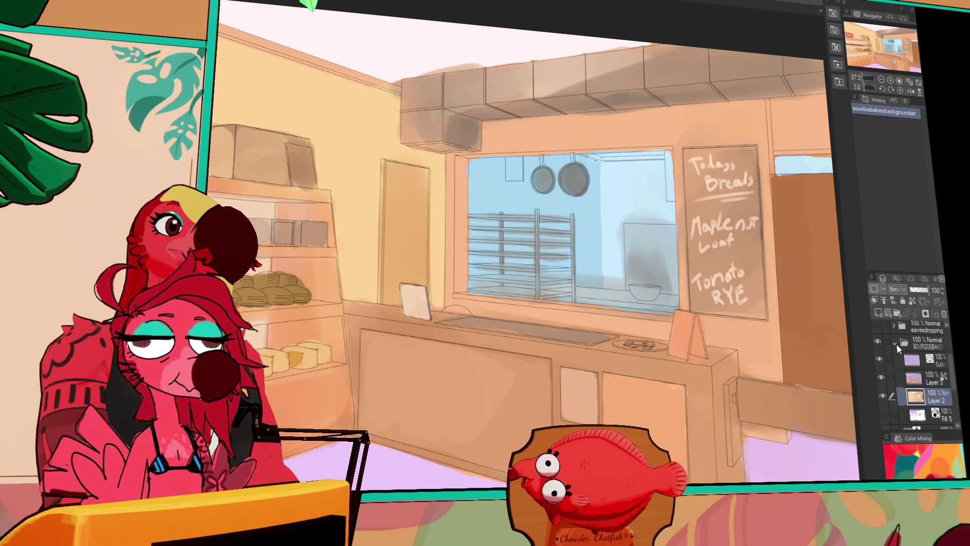
pyautogui.click(909, 345)
pyautogui.click(880, 342)
pyautogui.click(880, 343)
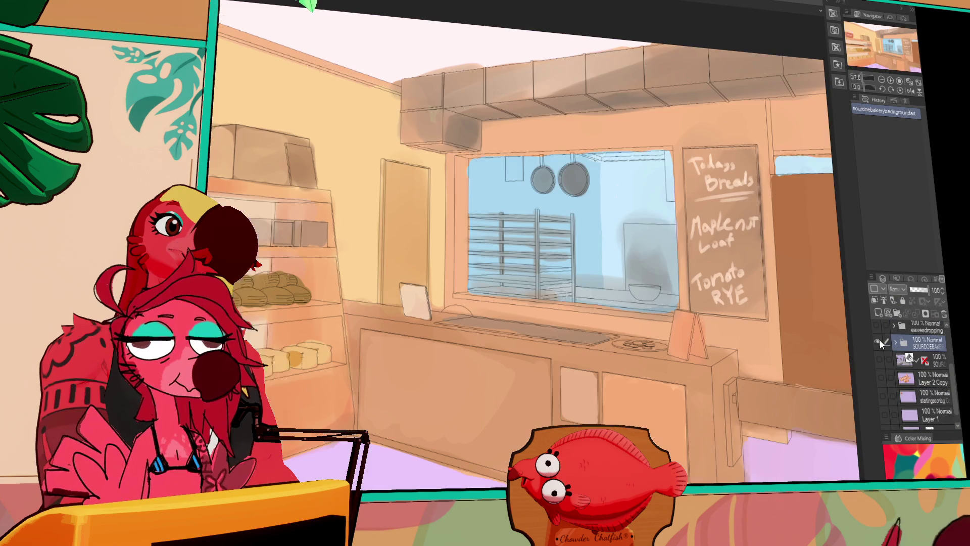
pyautogui.scroll(-3, 795, 269)
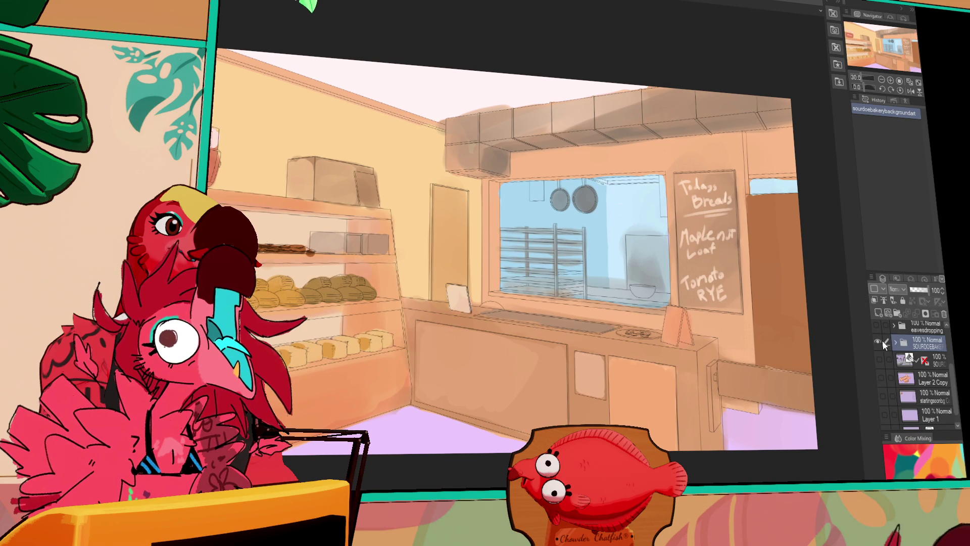
pyautogui.click(879, 342)
pyautogui.click(877, 325)
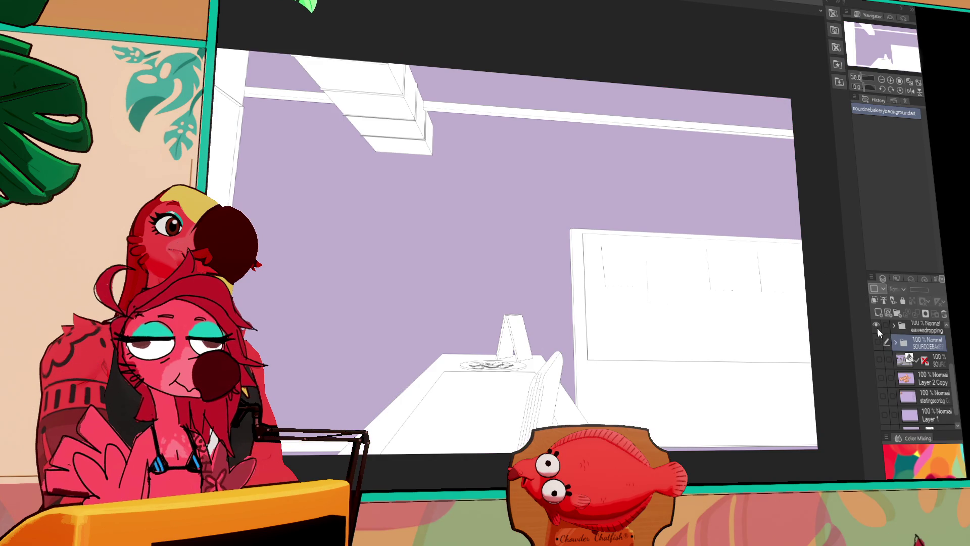
pyautogui.scroll(3, 877, 331)
# Step: Preview the FROMtheseats, BREAD, talkingtoloma and Layer 6 Copy layers, hiding each again
pyautogui.click(883, 395)
pyautogui.click(881, 381)
pyautogui.click(882, 370)
pyautogui.click(882, 379)
pyautogui.click(878, 345)
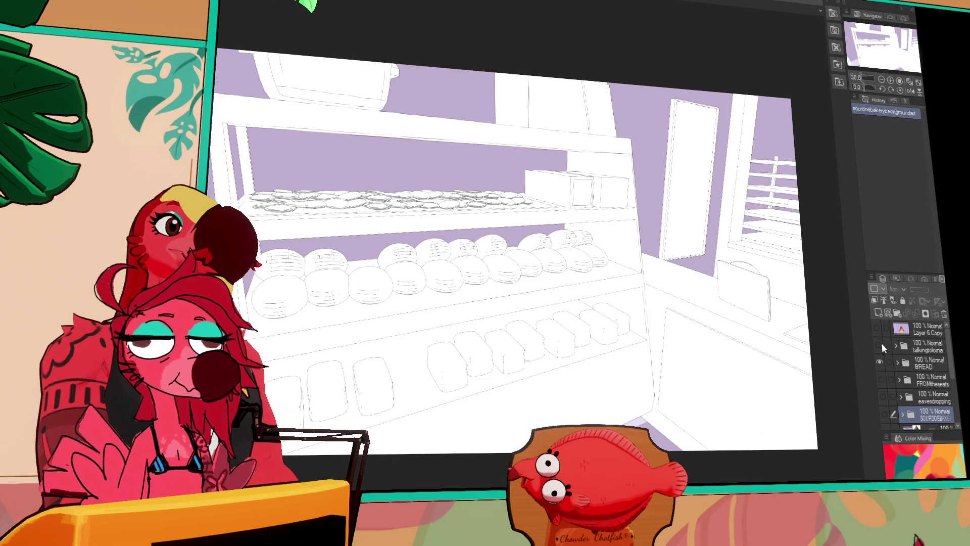
pyautogui.click(881, 362)
pyautogui.click(879, 345)
pyautogui.click(881, 330)
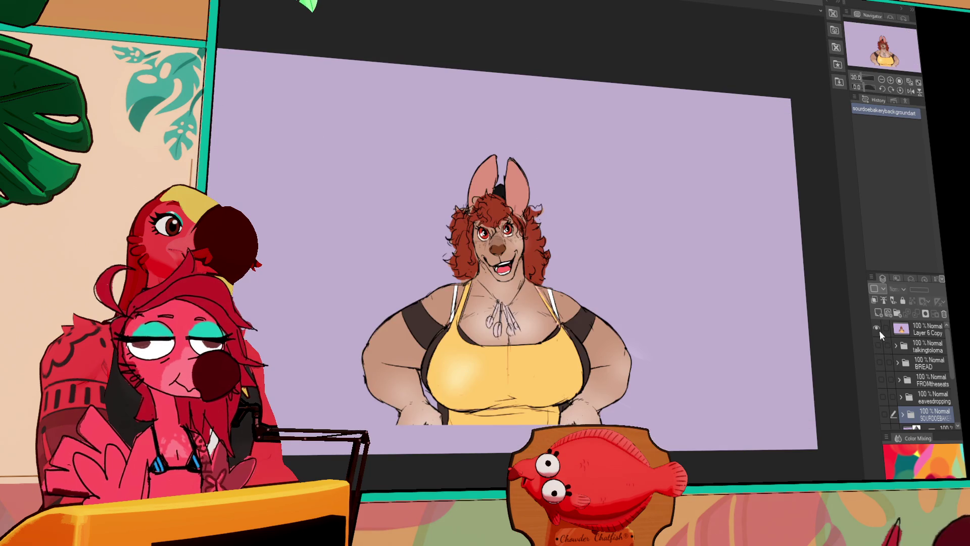
pyautogui.click(880, 330)
# Step: Check the Sour Doe Bakery logo, select the SOUR layer, and turn the SOURDOEBAKERY interior back on
pyautogui.scroll(-3, 883, 350)
pyautogui.click(880, 365)
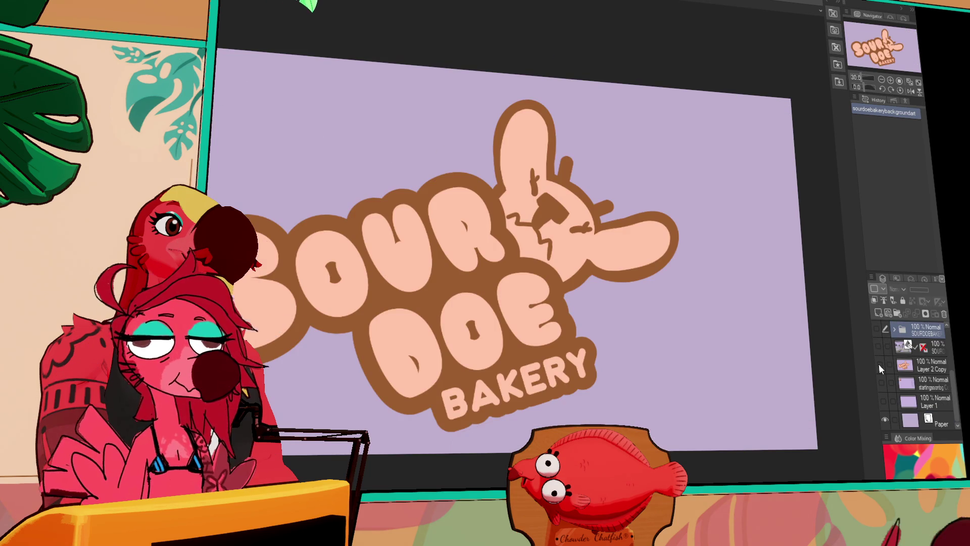
pyautogui.click(878, 364)
pyautogui.click(905, 347)
pyautogui.moveTo(628, 202); pyautogui.dragTo(687, 260)
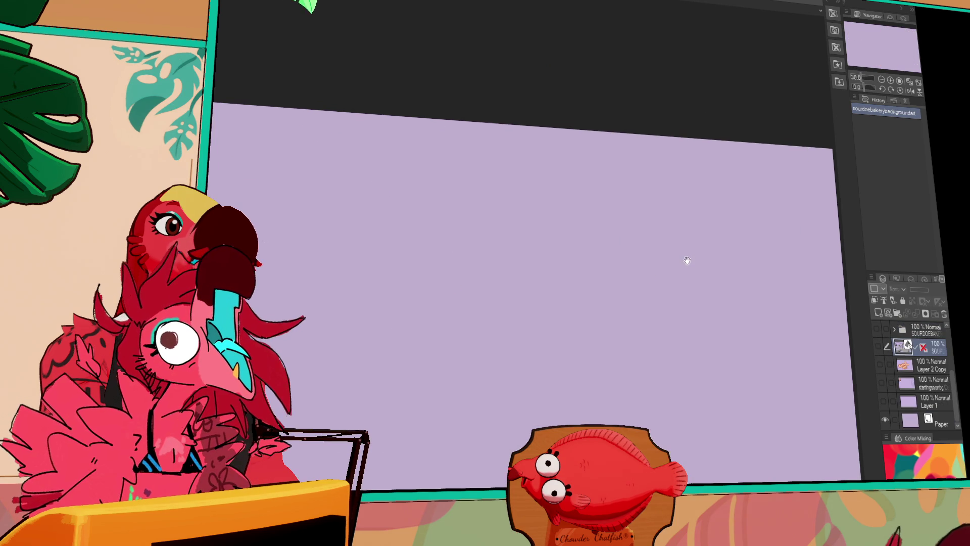
pyautogui.scroll(3, 904, 374)
pyautogui.click(884, 386)
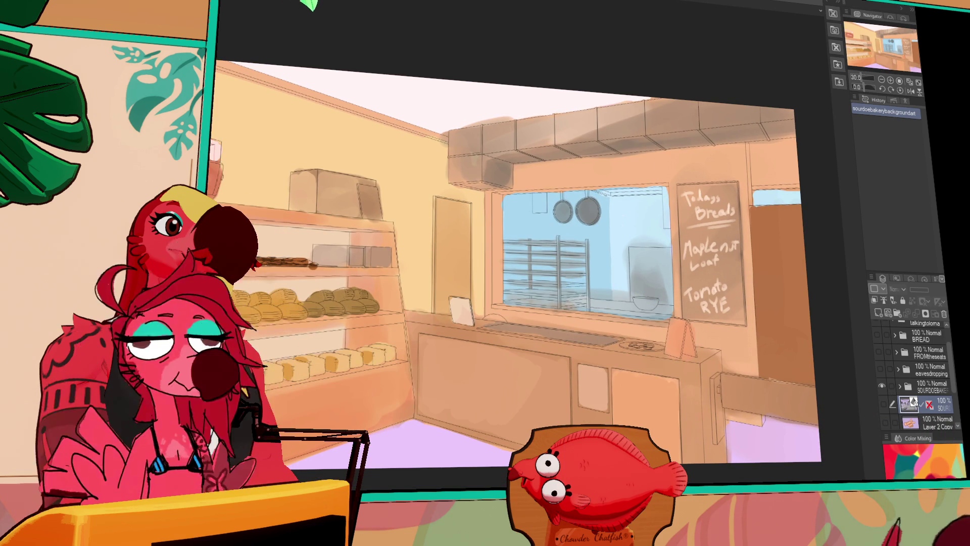
pyautogui.hotkey('ctrl', 'Tab')
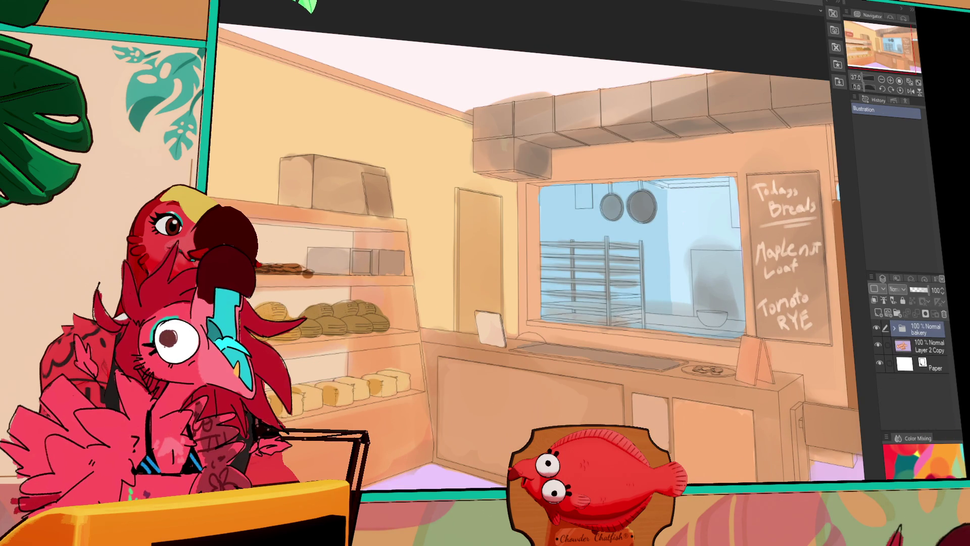
pyautogui.hotkey('ctrl', 'Tab')
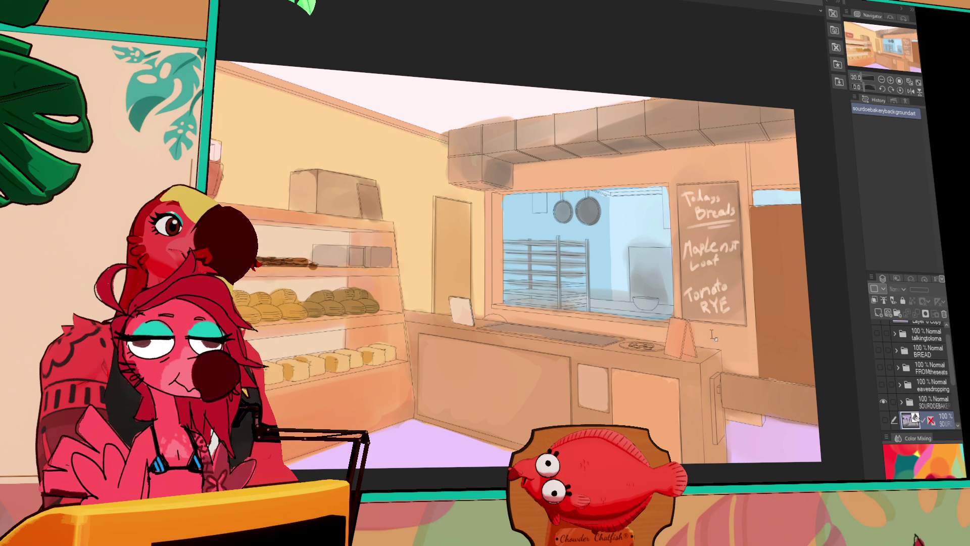
# Step: Show the Layer 6 Copy kangaroo baker over the talkingtoloma scene, zoomed in to frame the character
pyautogui.scroll(1, 912, 385)
pyautogui.click(877, 329)
pyautogui.hotkey('ctrl', '+')
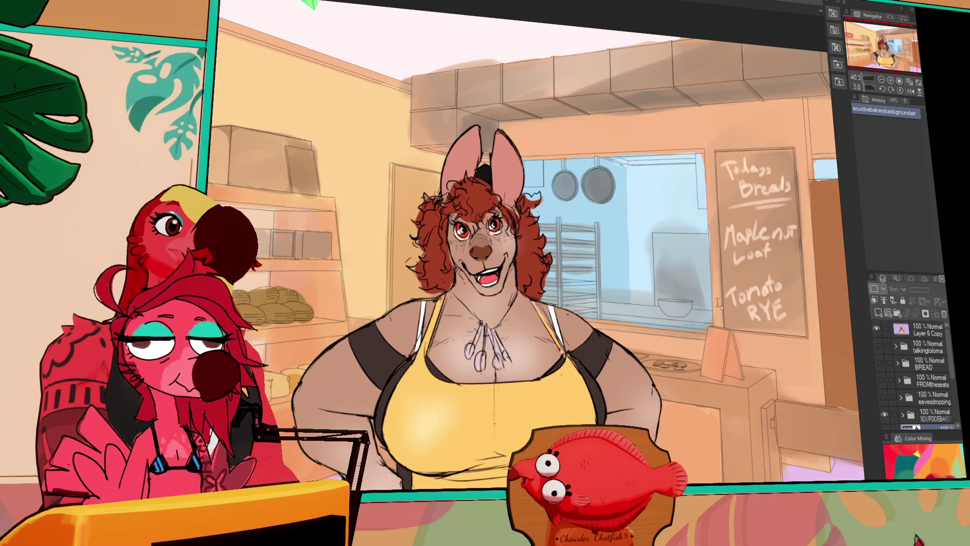
pyautogui.click(877, 346)
pyautogui.scroll(2, 546, 302)
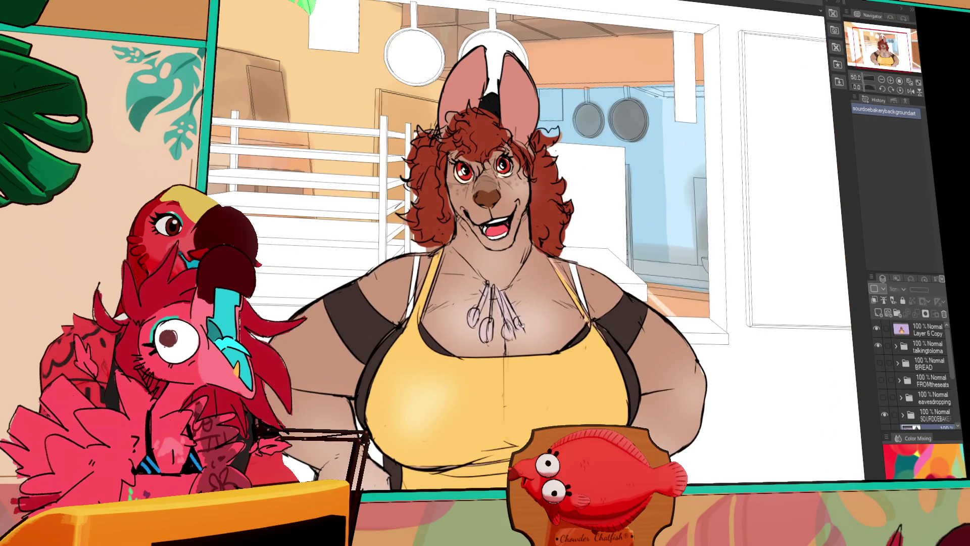
pyautogui.moveTo(545, 302); pyautogui.dragTo(564, 282)
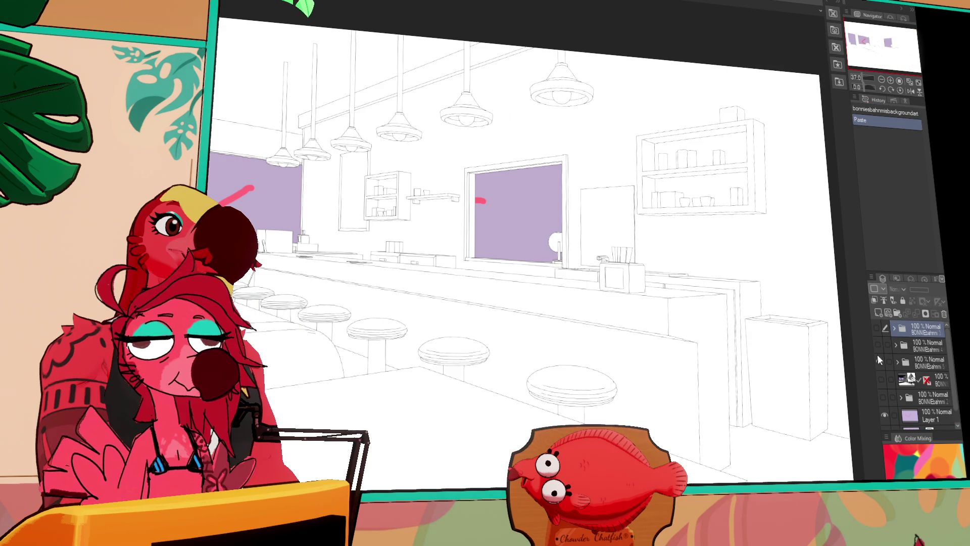
# Step: Look over the BONNIEbahnmi 5 diner line art, then return to the october2025pinups canvas
pyautogui.click(879, 360)
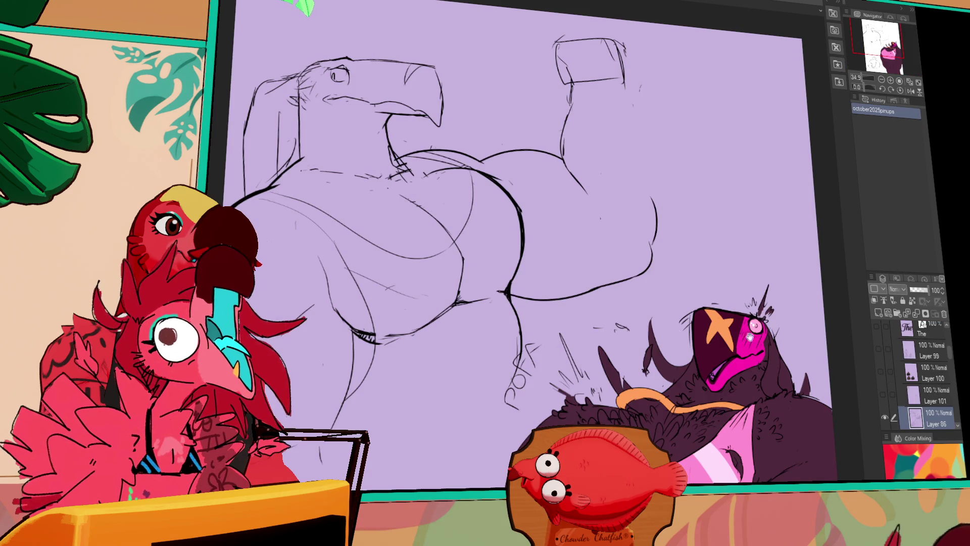
pyautogui.moveTo(749, 336)
pyautogui.mouseDown()
pyautogui.moveTo(768, 328)
pyautogui.moveTo(728, 320)
pyautogui.mouseUp()
pyautogui.moveTo(549, 155)
pyautogui.mouseDown()
pyautogui.moveTo(638, 207)
pyautogui.moveTo(487, 48)
pyautogui.moveTo(520, 132)
pyautogui.mouseUp()
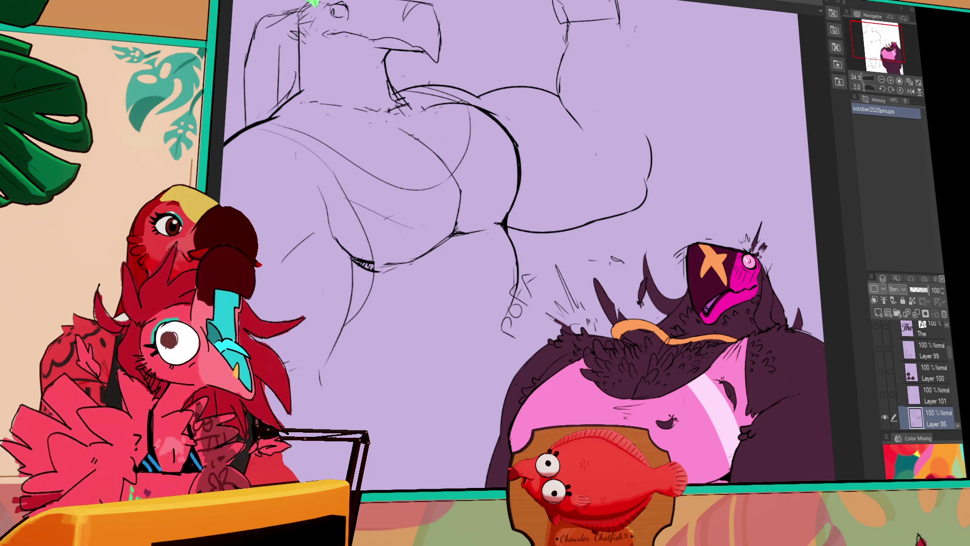
# Step: Zoom to fit the bird sketch and lasso around it
pyautogui.hotkey('ctrl', '+')
pyautogui.scroll(3, 526, 243)
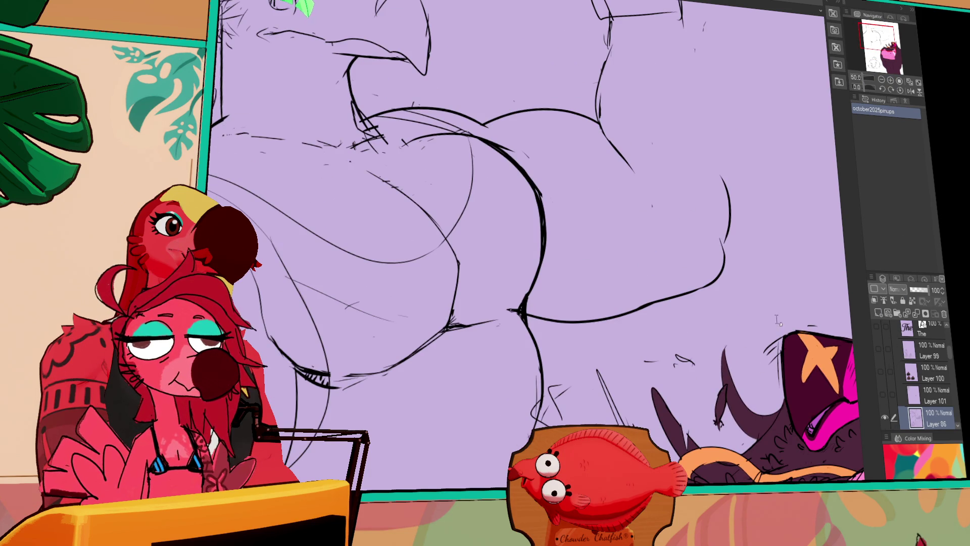
pyautogui.moveTo(876, 85); pyautogui.dragTo(871, 86)
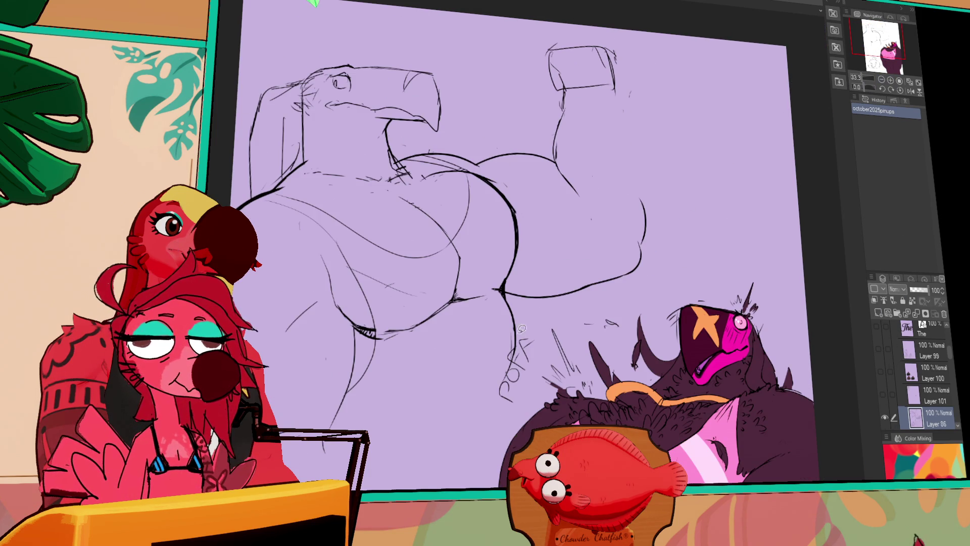
pyautogui.moveTo(520, 339)
pyautogui.mouseDown()
pyautogui.moveTo(452, 462)
pyautogui.moveTo(409, 488)
pyautogui.mouseUp()
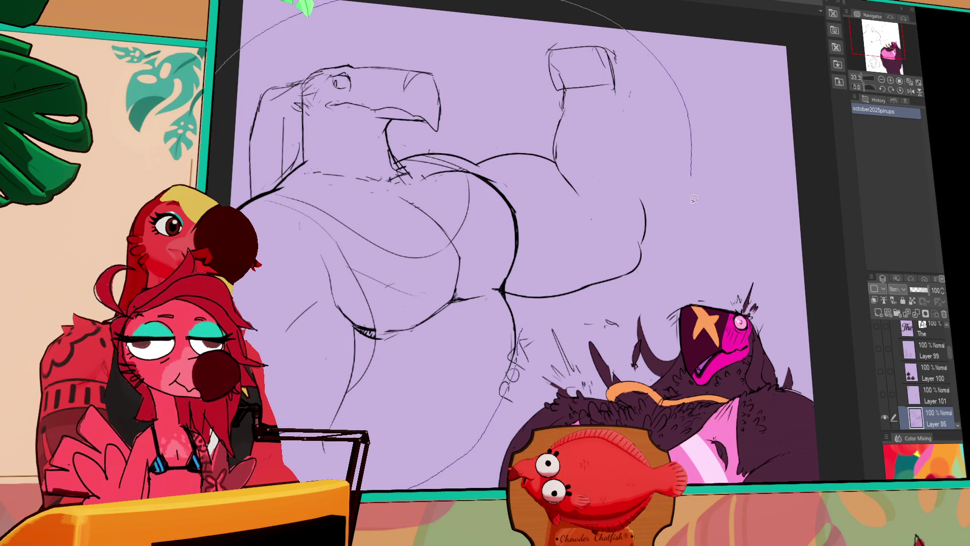
pyautogui.moveTo(580, 308); pyautogui.dragTo(576, 309)
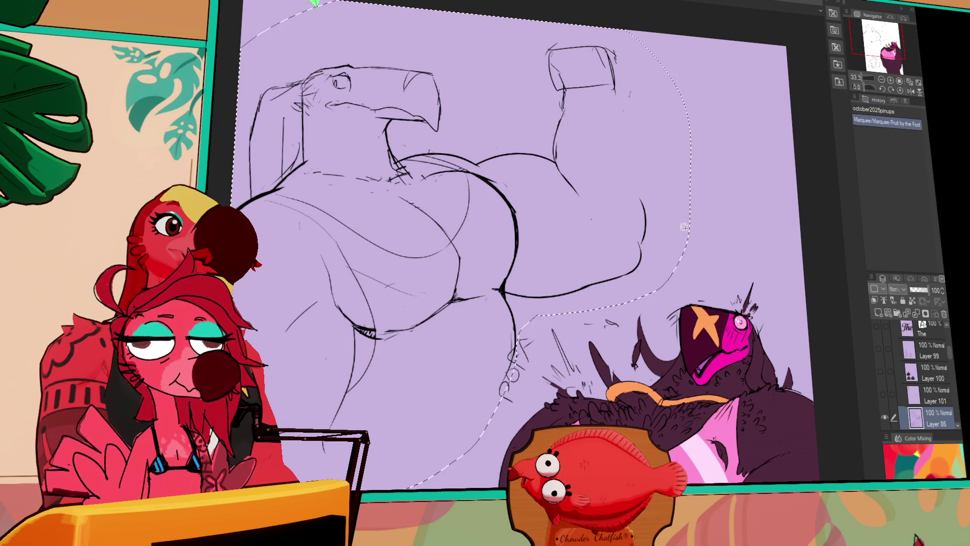
# Step: Hide the sketch layer and Layer 102 with the purple creature
pyautogui.click(884, 424)
pyautogui.moveTo(950, 357); pyautogui.dragTo(950, 335)
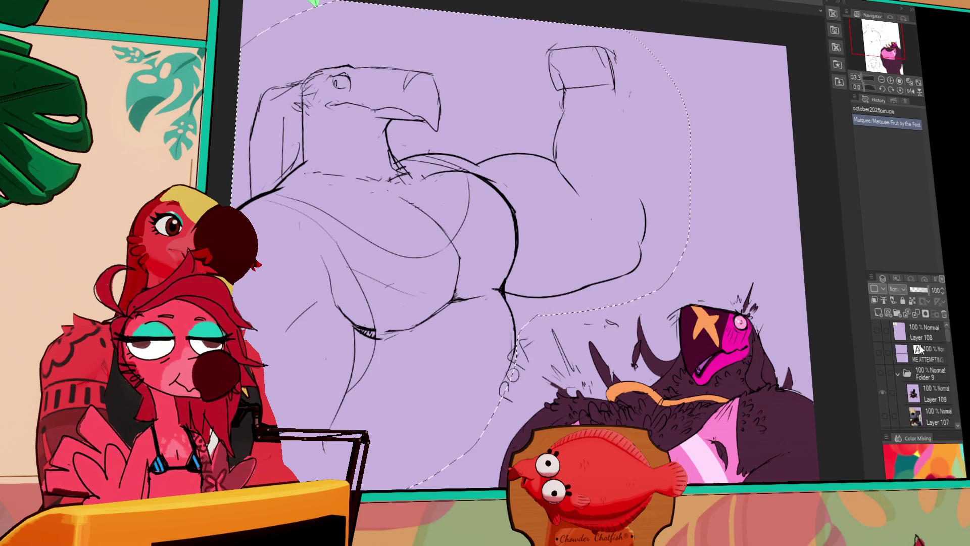
pyautogui.click(917, 332)
pyautogui.moveTo(950, 331); pyautogui.dragTo(948, 362)
pyautogui.click(878, 357)
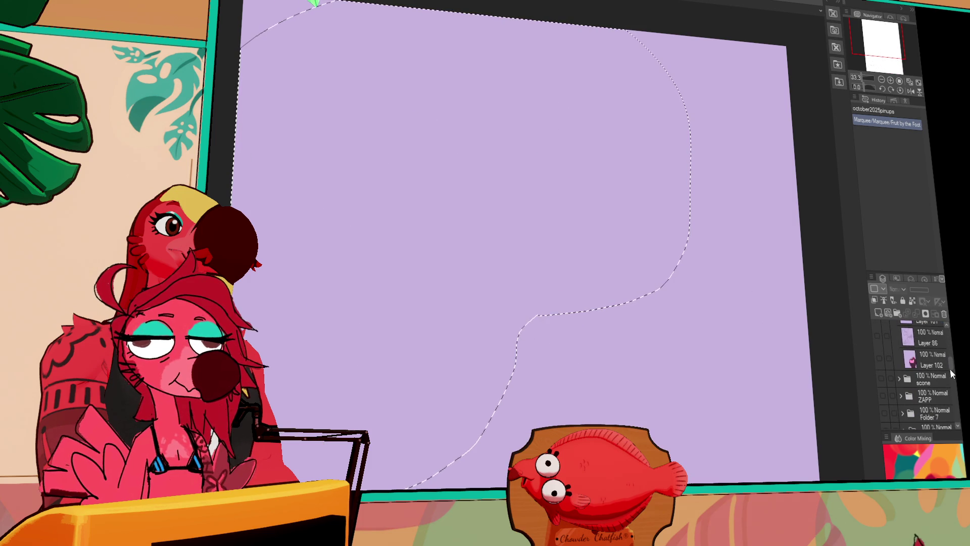
pyautogui.click(923, 360)
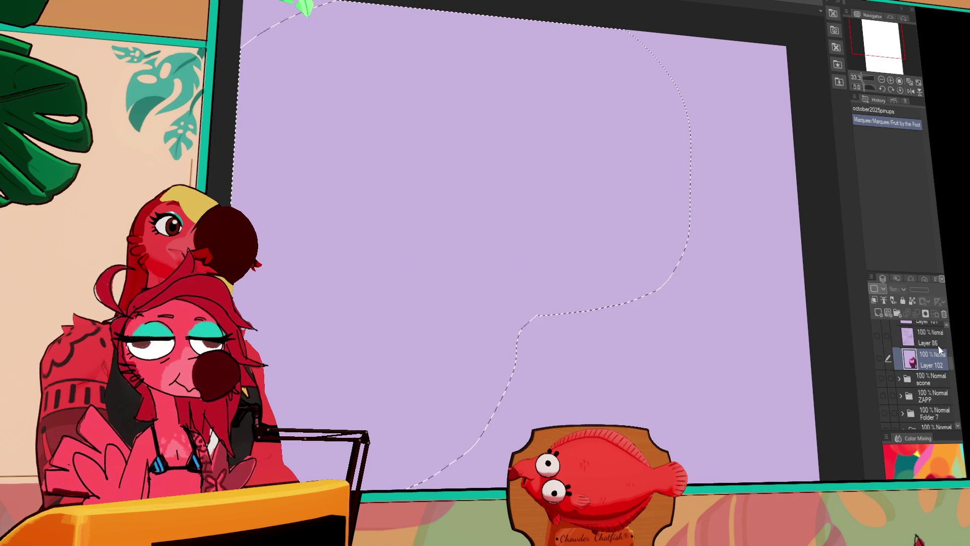
# Step: Paste the lassoed sketch above the 'The' layer, deselect, and move it right and down
pyautogui.scroll(3, 935, 353)
pyautogui.click(930, 339)
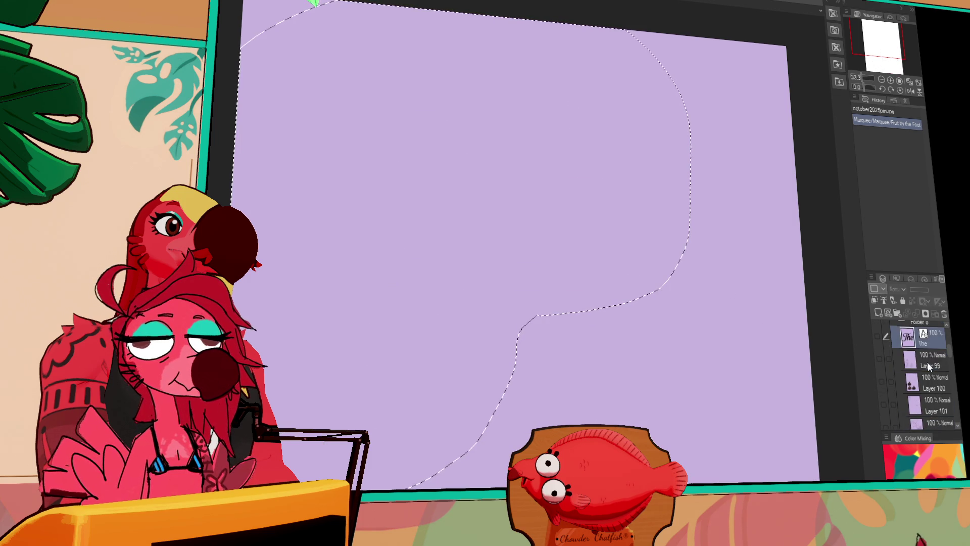
pyautogui.hotkey('ctrl', 'v')
pyautogui.hotkey('ctrl', 'd')
pyautogui.moveTo(701, 390); pyautogui.dragTo(813, 421)
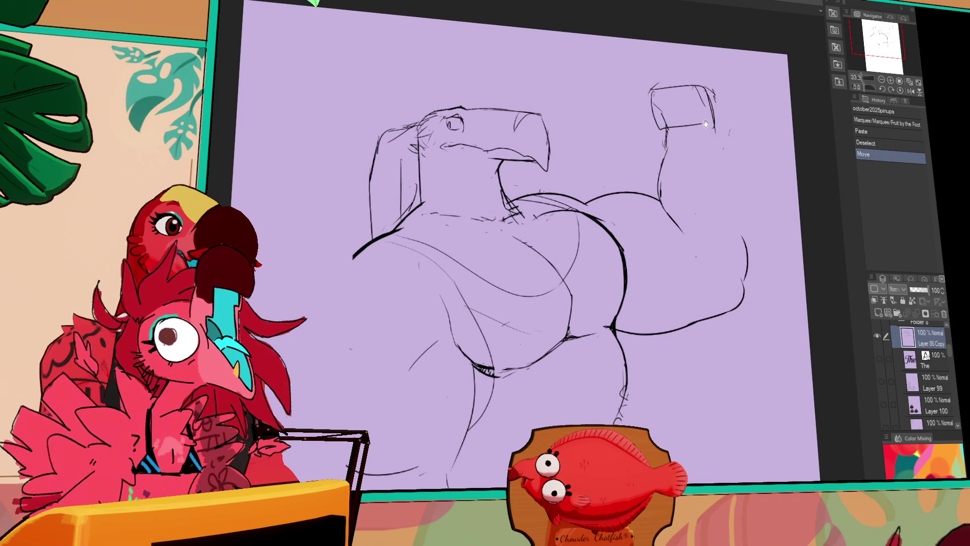
# Step: Try erasing and redrawing lines of the raised fist box, undoing the attempts
pyautogui.click(641, 120)
pyautogui.moveTo(657, 128); pyautogui.dragTo(709, 124)
pyautogui.hotkey('ctrl', 'z')
pyautogui.moveTo(662, 144); pyautogui.dragTo(705, 130)
pyautogui.hotkey('ctrl', 'z')
pyautogui.moveTo(655, 98)
pyautogui.mouseDown()
pyautogui.moveTo(646, 135)
pyautogui.moveTo(644, 125)
pyautogui.moveTo(650, 130)
pyautogui.moveTo(705, 86)
pyautogui.moveTo(651, 134)
pyautogui.moveTo(690, 132)
pyautogui.moveTo(646, 127)
pyautogui.mouseUp()
pyautogui.hotkey('ctrl', 'z')
# Step: Redraw the fist's left edge more upright, touch up its right edge, and shift it left
pyautogui.moveTo(645, 93); pyautogui.dragTo(638, 134)
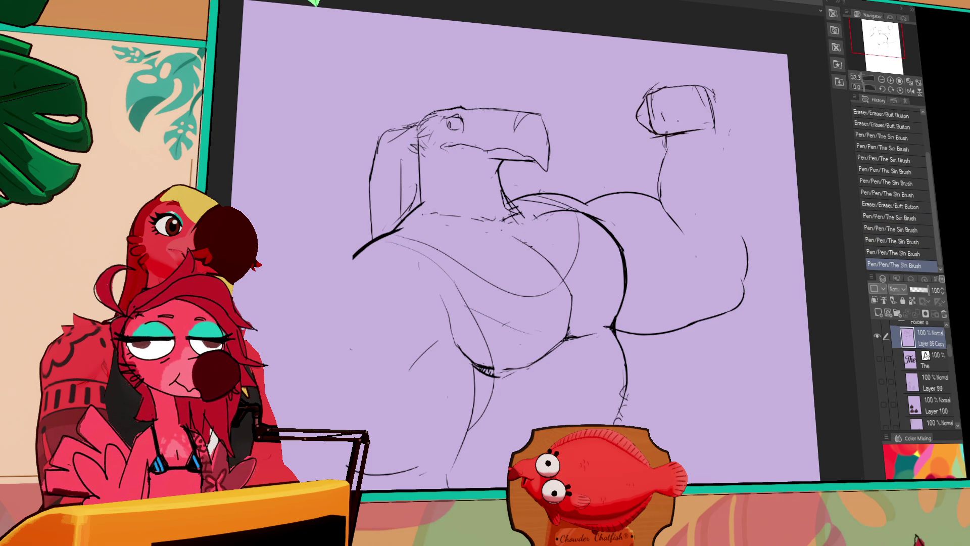
pyautogui.moveTo(646, 100)
pyautogui.mouseDown()
pyautogui.moveTo(645, 120)
pyautogui.moveTo(660, 134)
pyautogui.mouseUp()
pyautogui.moveTo(700, 108); pyautogui.dragTo(704, 132)
pyautogui.moveTo(699, 91); pyautogui.dragTo(702, 116)
pyautogui.moveTo(702, 114)
pyautogui.mouseDown()
pyautogui.moveTo(704, 134)
pyautogui.moveTo(685, 72)
pyautogui.moveTo(672, 145)
pyautogui.moveTo(693, 128)
pyautogui.moveTo(697, 103)
pyautogui.mouseUp()
pyautogui.press('m')
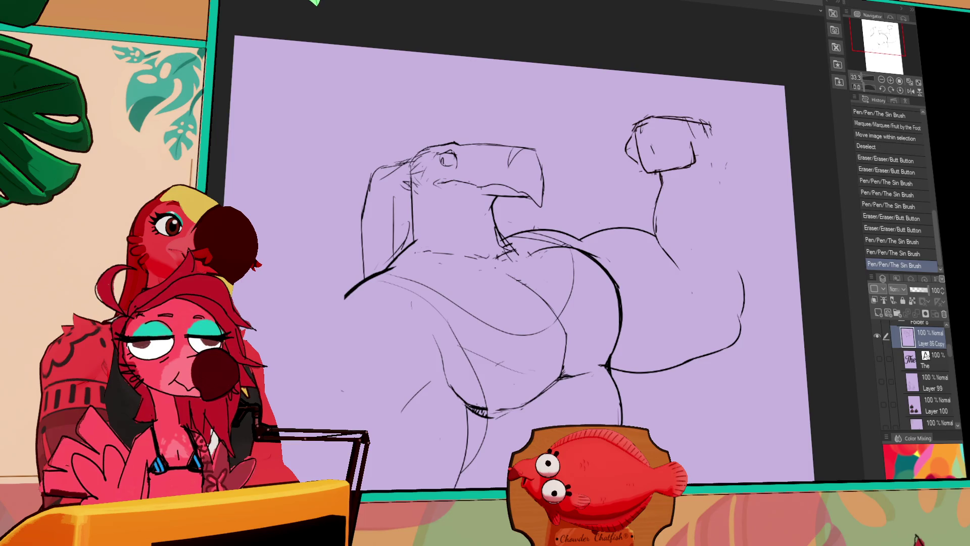
# Step: Lengthen the fist's right outline, draw the wrist line, and try extending the arm outline
pyautogui.moveTo(706, 123); pyautogui.dragTo(716, 181)
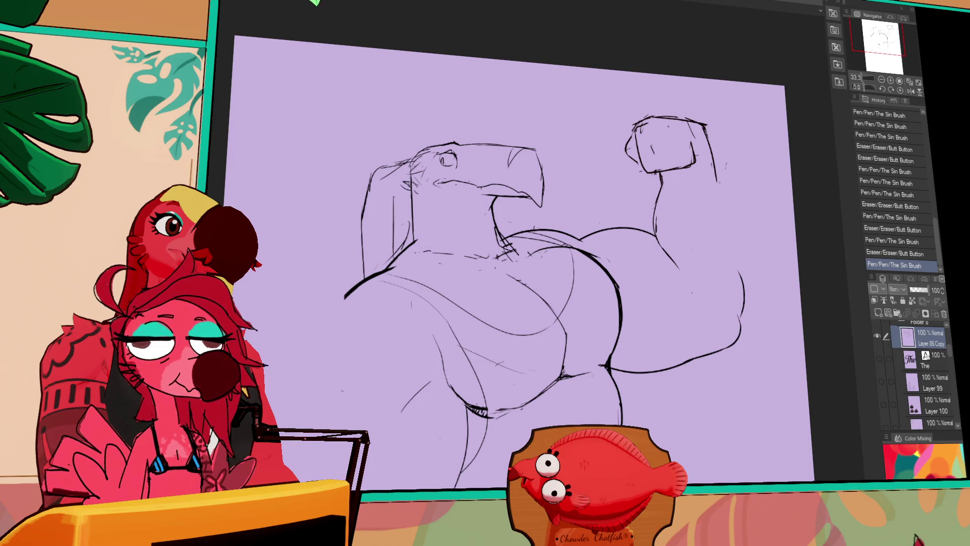
pyautogui.moveTo(659, 182)
pyautogui.mouseDown()
pyautogui.moveTo(657, 175)
pyautogui.moveTo(663, 192)
pyautogui.mouseUp()
pyautogui.moveTo(660, 182); pyautogui.dragTo(644, 222)
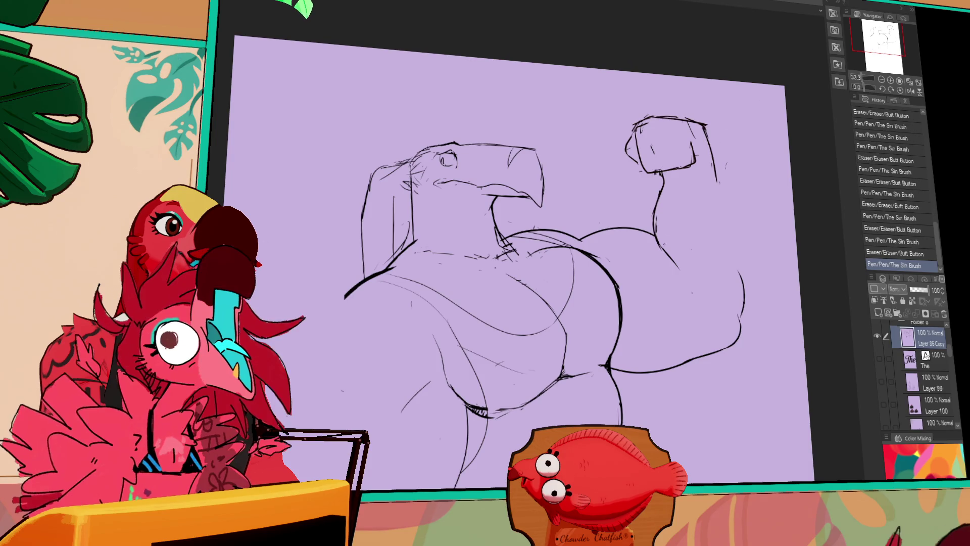
pyautogui.moveTo(706, 161); pyautogui.dragTo(721, 176)
pyautogui.moveTo(702, 122)
pyautogui.mouseDown()
pyautogui.moveTo(722, 212)
pyautogui.moveTo(709, 171)
pyautogui.moveTo(717, 164)
pyautogui.mouseUp()
pyautogui.moveTo(706, 120); pyautogui.dragTo(713, 148)
pyautogui.moveTo(697, 86); pyautogui.dragTo(722, 161)
pyautogui.moveTo(701, 121); pyautogui.dragTo(743, 199)
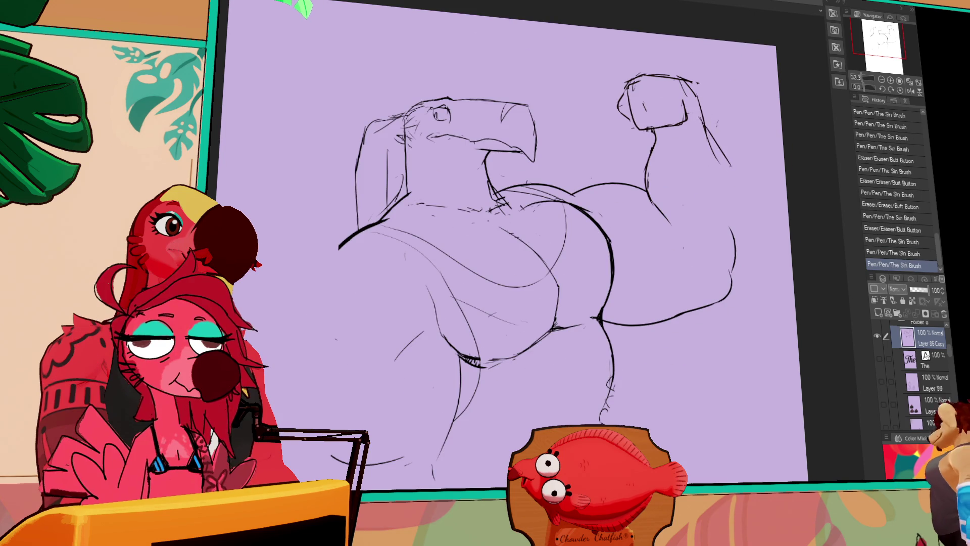
pyautogui.hotkey('ctrl', 'z')
pyautogui.moveTo(699, 124)
pyautogui.mouseDown()
pyautogui.moveTo(745, 192)
pyautogui.moveTo(749, 237)
pyautogui.moveTo(726, 281)
pyautogui.mouseUp()
pyautogui.hotkey('ctrl', 'z')
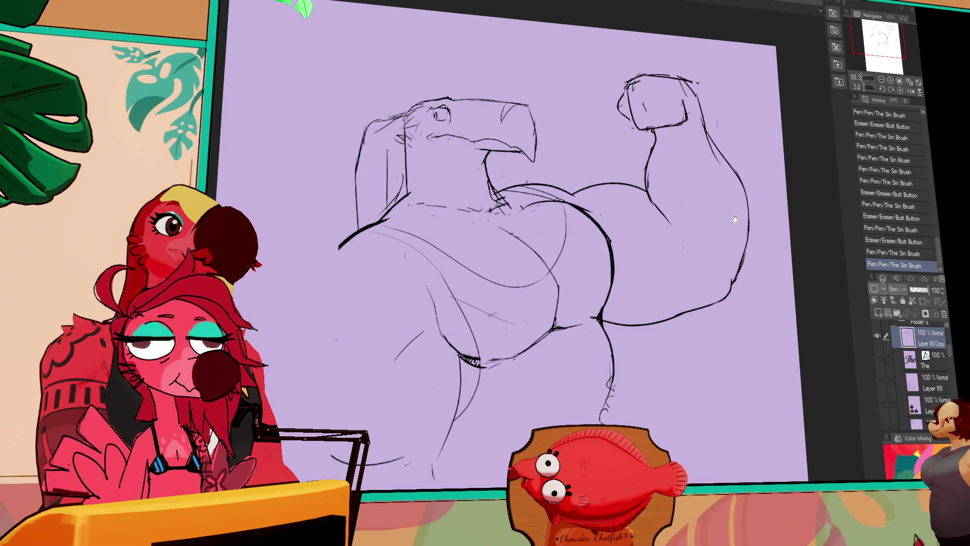
# Step: Draw a new lower-leg line and touch up the leg strokes
pyautogui.moveTo(733, 219); pyautogui.dragTo(738, 216)
pyautogui.scroll(-5, 670, 246)
pyautogui.moveTo(614, 276); pyautogui.dragTo(599, 334)
pyautogui.moveTo(631, 272)
pyautogui.mouseDown()
pyautogui.moveTo(586, 357)
pyautogui.moveTo(614, 304)
pyautogui.mouseUp()
pyautogui.moveTo(662, 259); pyautogui.dragTo(659, 289)
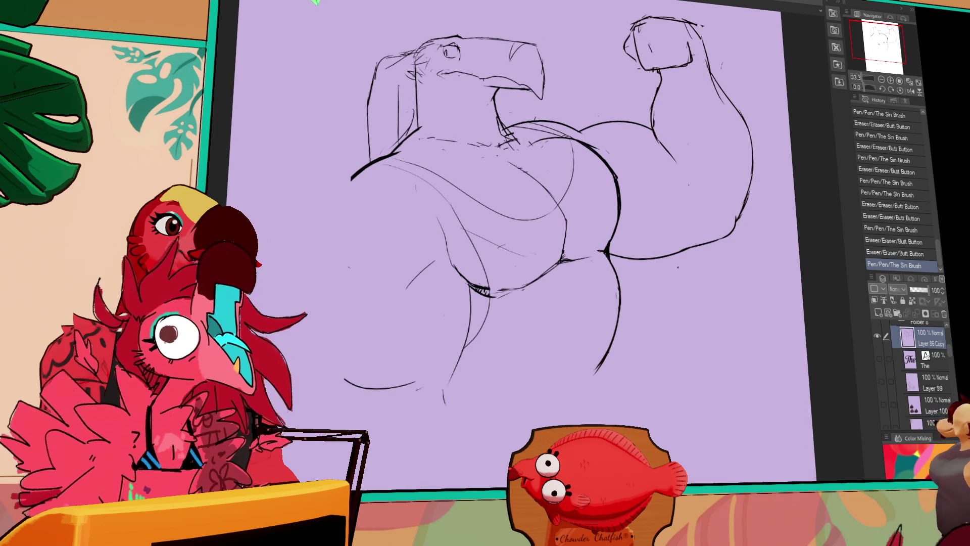
# Step: Pan over the figure to the chest and back area and add a stroke left of it
pyautogui.moveTo(576, 272)
pyautogui.mouseDown()
pyautogui.moveTo(669, 292)
pyautogui.moveTo(654, 311)
pyautogui.mouseUp()
pyautogui.moveTo(757, 305); pyautogui.dragTo(678, 249)
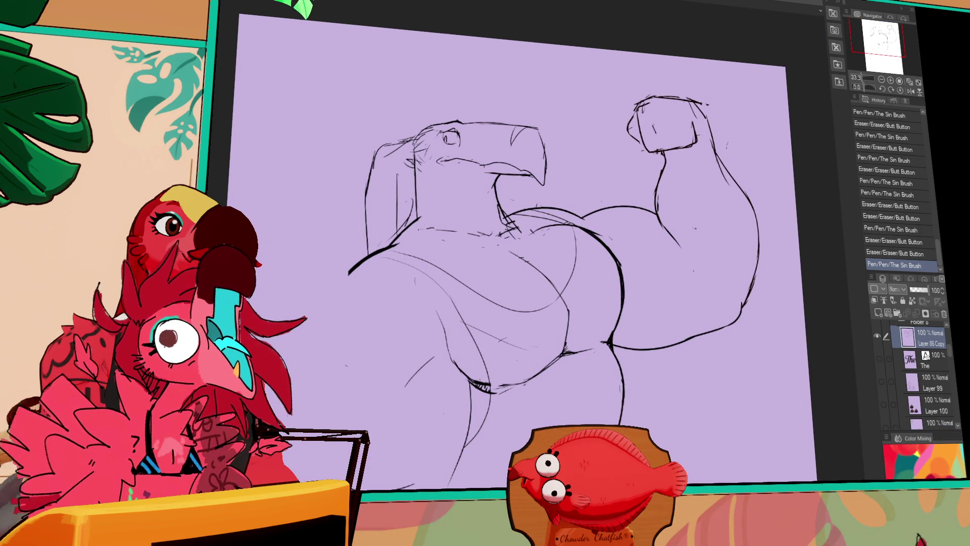
pyautogui.moveTo(682, 239); pyautogui.dragTo(682, 245)
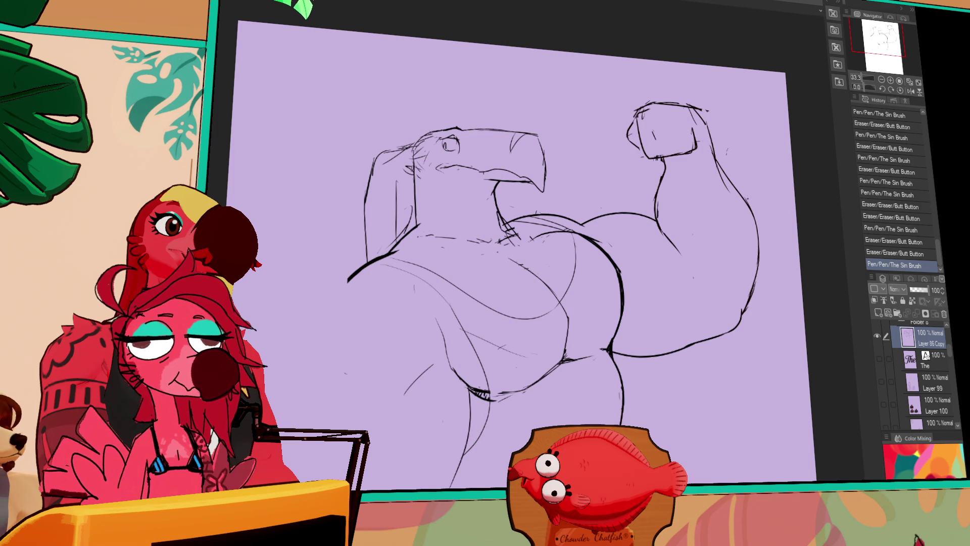
pyautogui.moveTo(742, 269); pyautogui.dragTo(732, 242)
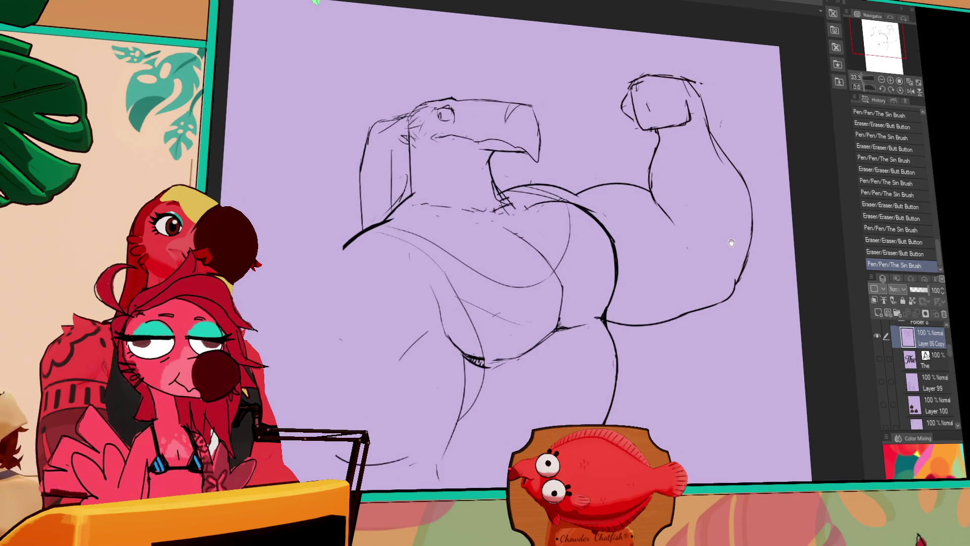
pyautogui.moveTo(657, 242); pyautogui.dragTo(809, 201)
pyautogui.moveTo(531, 179); pyautogui.dragTo(475, 259)
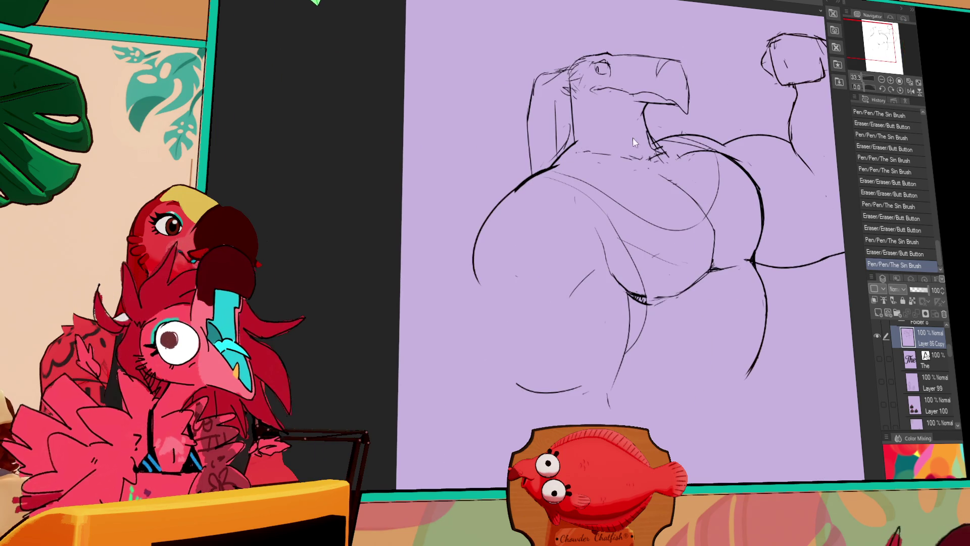
# Step: Undo the stray stroke and touch up the lines around the flexed arm
pyautogui.hotkey('ctrl', 'z')
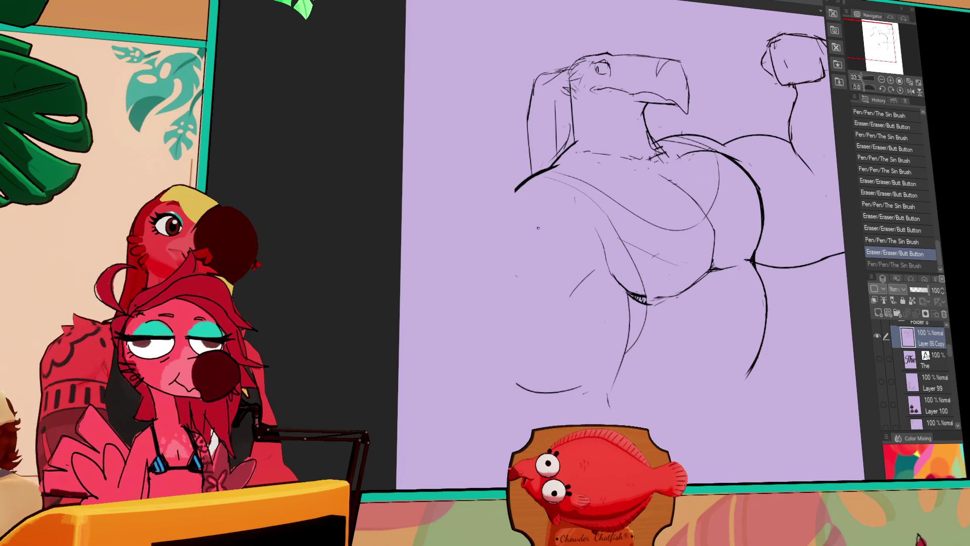
pyautogui.moveTo(568, 260)
pyautogui.mouseDown()
pyautogui.moveTo(600, 227)
pyautogui.moveTo(475, 278)
pyautogui.mouseUp()
pyautogui.moveTo(758, 197)
pyautogui.mouseDown()
pyautogui.moveTo(662, 202)
pyautogui.moveTo(632, 217)
pyautogui.mouseUp()
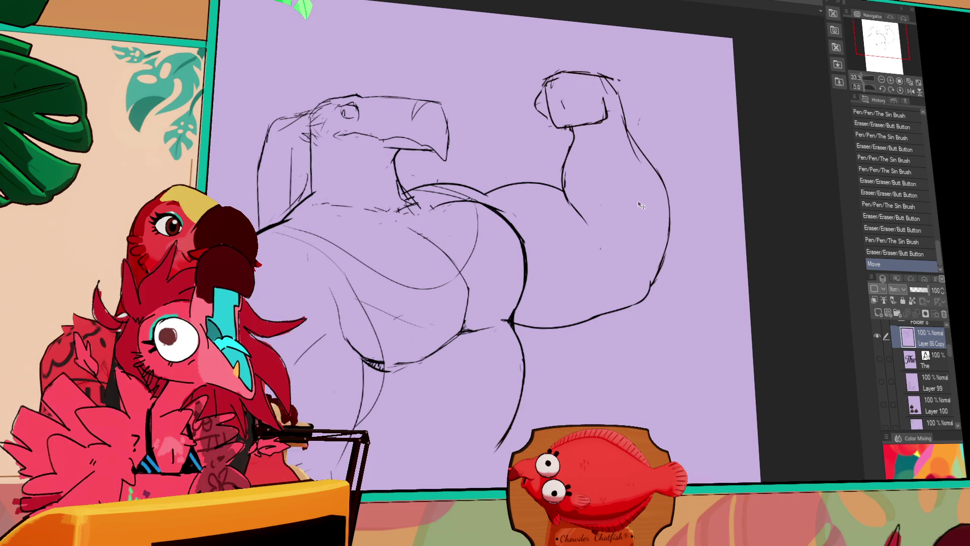
pyautogui.moveTo(636, 212); pyautogui.dragTo(674, 252)
pyautogui.moveTo(606, 183)
pyautogui.mouseDown()
pyautogui.moveTo(612, 240)
pyautogui.moveTo(605, 223)
pyautogui.mouseUp()
# Step: Erase and redraw the flexed arm's shoulder contour with added strokes
pyautogui.moveTo(645, 143)
pyautogui.mouseDown()
pyautogui.moveTo(680, 177)
pyautogui.moveTo(667, 182)
pyautogui.moveTo(672, 174)
pyautogui.moveTo(700, 204)
pyautogui.mouseUp()
pyautogui.moveTo(632, 172)
pyautogui.mouseDown()
pyautogui.moveTo(663, 194)
pyautogui.moveTo(703, 192)
pyautogui.moveTo(684, 163)
pyautogui.moveTo(672, 187)
pyautogui.mouseUp()
pyautogui.moveTo(646, 152); pyautogui.dragTo(690, 187)
pyautogui.moveTo(662, 167)
pyautogui.mouseDown()
pyautogui.moveTo(677, 192)
pyautogui.moveTo(668, 185)
pyautogui.moveTo(703, 187)
pyautogui.mouseUp()
pyautogui.moveTo(672, 164)
pyautogui.mouseDown()
pyautogui.moveTo(705, 186)
pyautogui.moveTo(690, 174)
pyautogui.mouseUp()
pyautogui.moveTo(720, 192); pyautogui.dragTo(701, 189)
# Step: Nudge the sketch on its layer and clean up marks around the eye and head top
pyautogui.moveTo(376, 182)
pyautogui.mouseDown()
pyautogui.moveTo(570, 212)
pyautogui.moveTo(562, 205)
pyautogui.mouseUp()
pyautogui.moveTo(556, 198)
pyautogui.mouseDown()
pyautogui.moveTo(566, 210)
pyautogui.moveTo(594, 205)
pyautogui.moveTo(556, 206)
pyautogui.moveTo(567, 202)
pyautogui.moveTo(569, 165)
pyautogui.mouseUp()
pyautogui.hotkey('ctrl', 'z')
pyautogui.moveTo(557, 169); pyautogui.dragTo(568, 167)
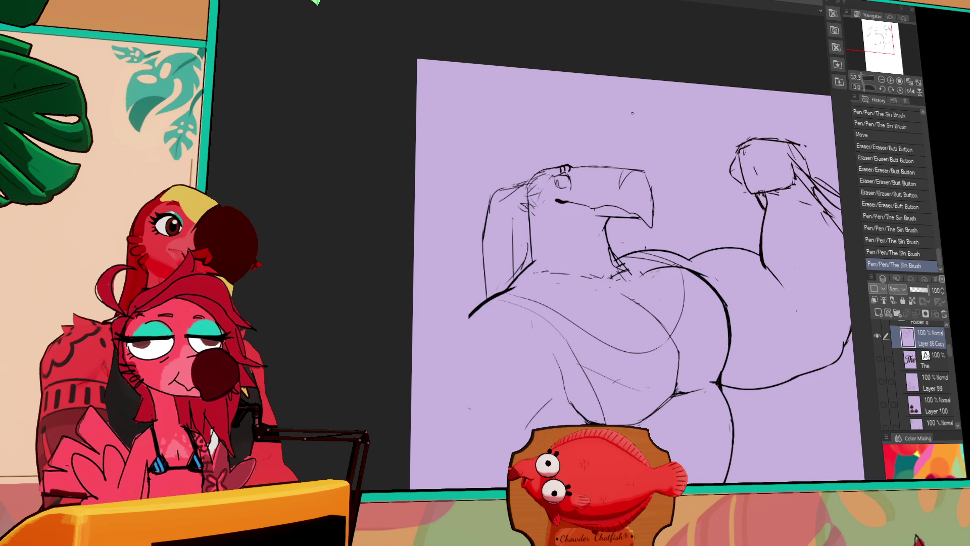
# Step: Erase small chest marks and re-ink the chest lines with short strokes
pyautogui.moveTo(788, 144); pyautogui.dragTo(722, 95)
pyautogui.press('e')
pyautogui.moveTo(548, 239); pyautogui.dragTo(505, 230)
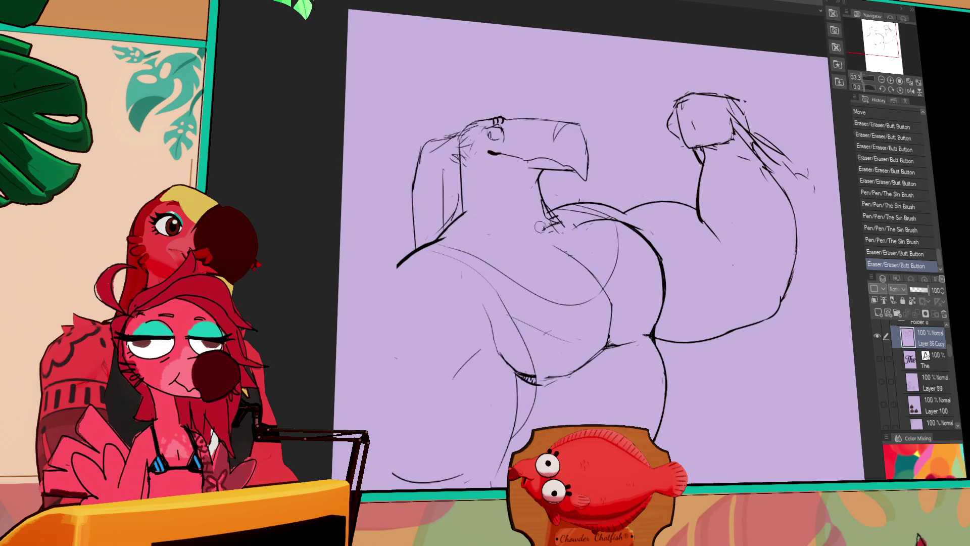
pyautogui.moveTo(540, 200); pyautogui.dragTo(551, 222)
pyautogui.moveTo(553, 208)
pyautogui.mouseDown()
pyautogui.moveTo(561, 232)
pyautogui.moveTo(571, 235)
pyautogui.moveTo(556, 218)
pyautogui.moveTo(573, 230)
pyautogui.moveTo(555, 210)
pyautogui.moveTo(579, 228)
pyautogui.mouseUp()
pyautogui.moveTo(499, 206); pyautogui.dragTo(500, 207)
pyautogui.moveTo(570, 225); pyautogui.dragTo(578, 230)
pyautogui.moveTo(511, 201); pyautogui.dragTo(516, 212)
pyautogui.moveTo(516, 210)
pyautogui.mouseDown()
pyautogui.moveTo(538, 238)
pyautogui.moveTo(548, 229)
pyautogui.mouseUp()
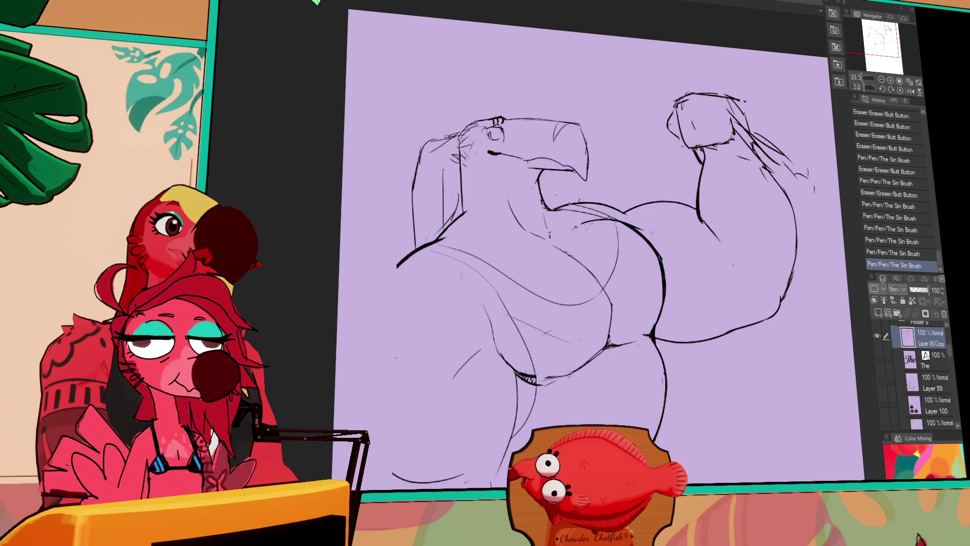
# Step: Draw a short mouth line and redraw the small lines near the chest
pyautogui.moveTo(506, 164); pyautogui.dragTo(548, 169)
pyautogui.moveTo(556, 252); pyautogui.dragTo(629, 248)
pyautogui.moveTo(608, 167); pyautogui.dragTo(616, 176)
pyautogui.moveTo(610, 171)
pyautogui.mouseDown()
pyautogui.moveTo(612, 180)
pyautogui.moveTo(591, 190)
pyautogui.moveTo(614, 176)
pyautogui.mouseUp()
# Step: Zoom the canvas to 66.7% and erase part of the neck line
pyautogui.moveTo(610, 173); pyautogui.dragTo(615, 178)
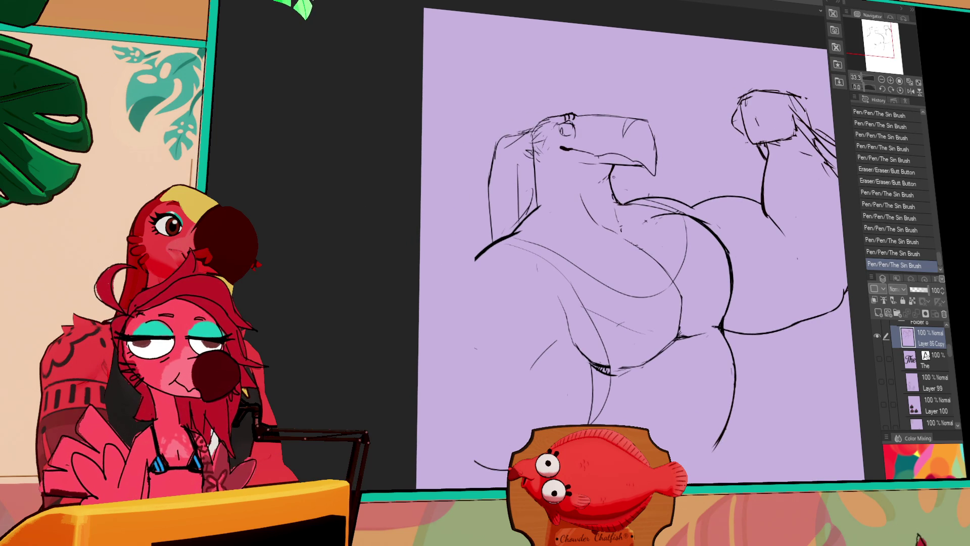
pyautogui.click(891, 81)
pyautogui.click(891, 81)
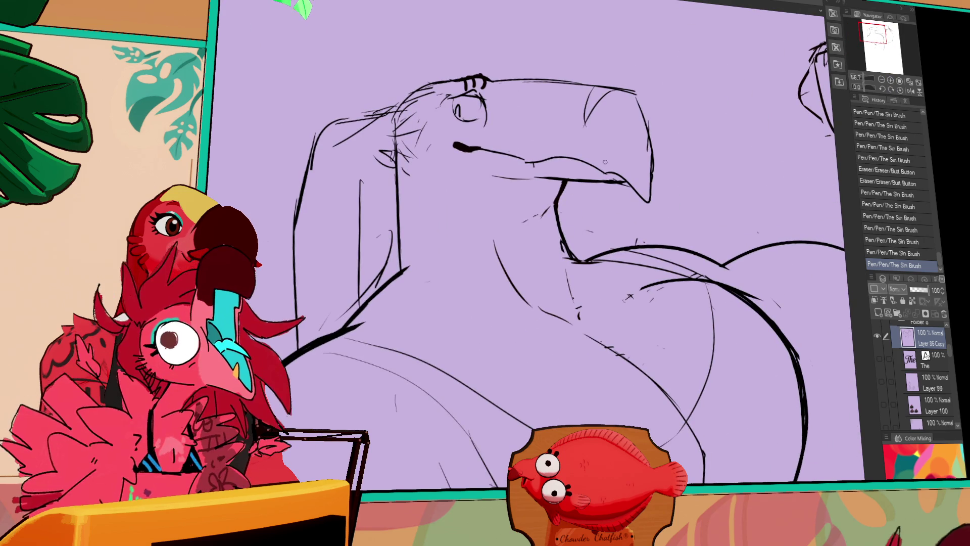
pyautogui.moveTo(553, 235); pyautogui.dragTo(561, 245)
pyautogui.moveTo(555, 237); pyautogui.dragTo(559, 243)
pyautogui.hotkey('ctrl', 'z')
# Step: Rework the neck line, add strokes along the neck, and redraw the back-of-neck line
pyautogui.moveTo(560, 238); pyautogui.dragTo(571, 266)
pyautogui.moveTo(553, 219); pyautogui.dragTo(575, 262)
pyautogui.hotkey('ctrl', 'z')
pyautogui.hotkey('ctrl', 'y')
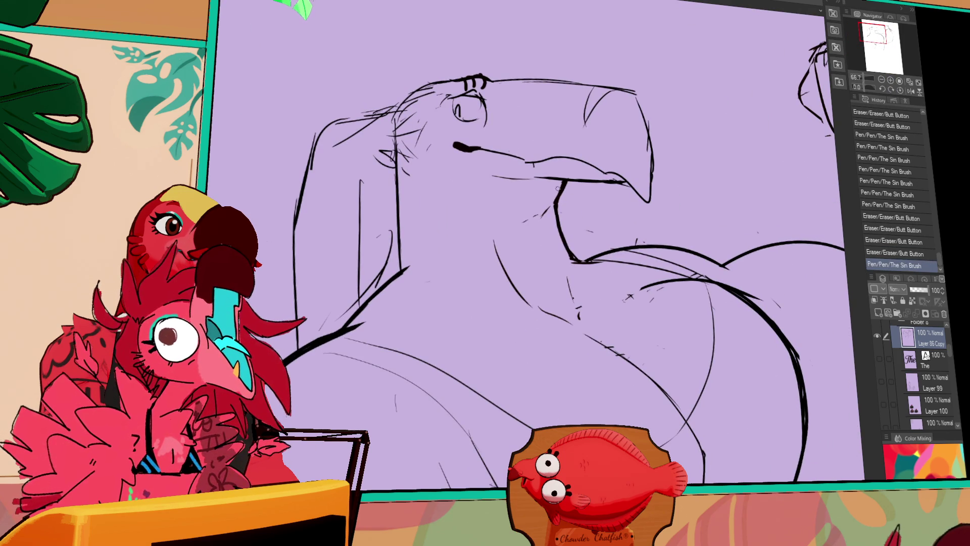
pyautogui.moveTo(589, 196)
pyautogui.mouseDown()
pyautogui.moveTo(579, 197)
pyautogui.moveTo(607, 199)
pyautogui.mouseUp()
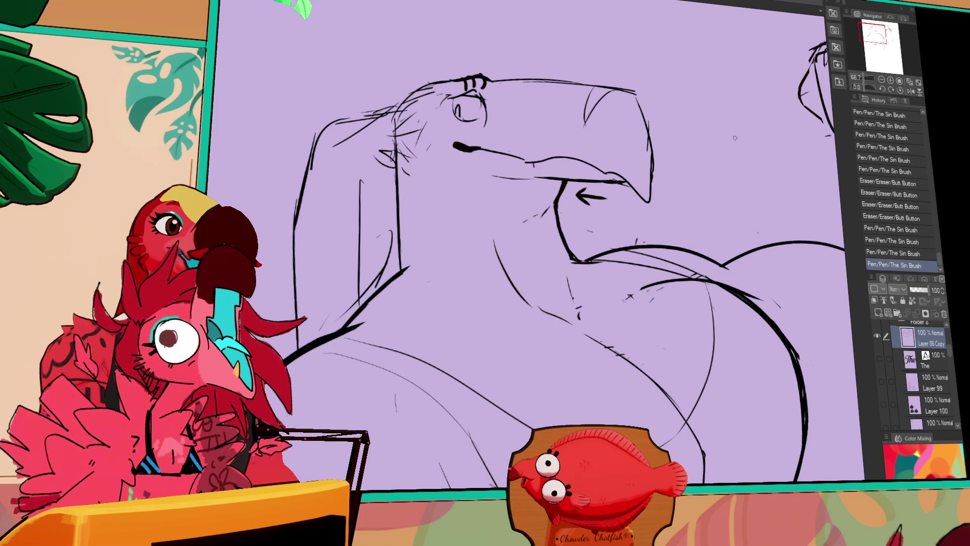
pyautogui.moveTo(415, 259)
pyautogui.mouseDown()
pyautogui.moveTo(404, 275)
pyautogui.moveTo(397, 259)
pyautogui.moveTo(450, 224)
pyautogui.mouseUp()
pyautogui.moveTo(647, 179); pyautogui.dragTo(651, 182)
pyautogui.moveTo(449, 205)
pyautogui.mouseDown()
pyautogui.moveTo(479, 243)
pyautogui.moveTo(467, 292)
pyautogui.moveTo(491, 279)
pyautogui.moveTo(487, 288)
pyautogui.mouseUp()
# Step: Retry the long vertical stroke down the neck until it sits right
pyautogui.moveTo(470, 172); pyautogui.dragTo(476, 279)
pyautogui.hotkey('ctrl', 'z')
pyautogui.moveTo(470, 157); pyautogui.dragTo(476, 278)
pyautogui.hotkey('ctrl', 'z')
pyautogui.moveTo(470, 167); pyautogui.dragTo(473, 282)
pyautogui.hotkey('ctrl', 'z')
pyautogui.moveTo(472, 174); pyautogui.dragTo(476, 278)
pyautogui.hotkey('ctrl', 'z')
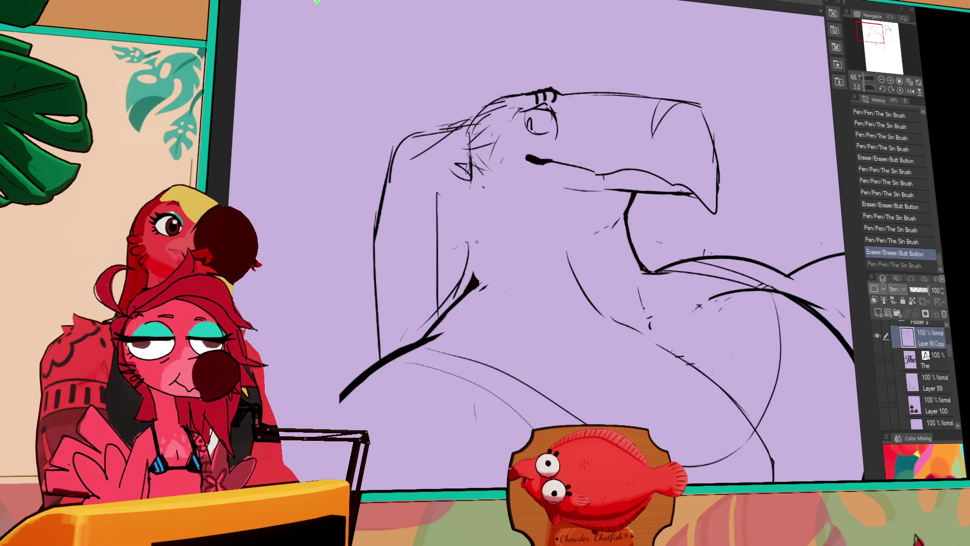
pyautogui.moveTo(470, 180)
pyautogui.mouseDown()
pyautogui.moveTo(478, 313)
pyautogui.moveTo(493, 273)
pyautogui.moveTo(505, 271)
pyautogui.mouseUp()
pyautogui.hotkey('ctrl', 'z')
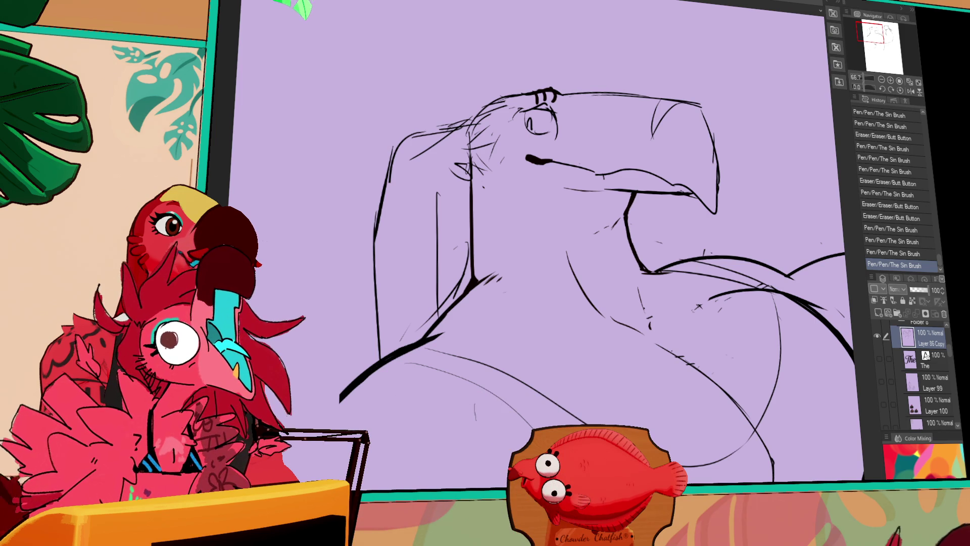
# Step: Erase stray marks near the neck and trim the tip of the thick neck line
pyautogui.moveTo(607, 253)
pyautogui.mouseDown()
pyautogui.moveTo(566, 250)
pyautogui.moveTo(621, 235)
pyautogui.mouseUp()
pyautogui.moveTo(604, 285)
pyautogui.mouseDown()
pyautogui.moveTo(586, 267)
pyautogui.moveTo(598, 278)
pyautogui.moveTo(622, 265)
pyautogui.mouseUp()
pyautogui.moveTo(419, 316)
pyautogui.mouseDown()
pyautogui.moveTo(571, 242)
pyautogui.moveTo(556, 238)
pyautogui.mouseUp()
pyautogui.moveTo(566, 202); pyautogui.dragTo(567, 207)
pyautogui.moveTo(557, 243)
pyautogui.mouseDown()
pyautogui.moveTo(544, 246)
pyautogui.moveTo(576, 205)
pyautogui.moveTo(548, 240)
pyautogui.mouseUp()
pyautogui.moveTo(581, 202); pyautogui.dragTo(585, 201)
pyautogui.moveTo(604, 161); pyautogui.dragTo(609, 158)
# Step: Redraw the lower beak line and sketch new strokes on the head
pyautogui.moveTo(734, 168); pyautogui.dragTo(678, 219)
pyautogui.moveTo(608, 153)
pyautogui.mouseDown()
pyautogui.moveTo(696, 164)
pyautogui.moveTo(645, 162)
pyautogui.moveTo(687, 165)
pyautogui.moveTo(653, 165)
pyautogui.mouseUp()
pyautogui.hotkey('ctrl', 'z')
pyautogui.moveTo(556, 112); pyautogui.dragTo(591, 171)
pyautogui.hotkey('ctrl', 'z')
pyautogui.hotkey('ctrl', 'z')
pyautogui.moveTo(562, 140)
pyautogui.mouseDown()
pyautogui.moveTo(576, 163)
pyautogui.moveTo(614, 169)
pyautogui.mouseUp()
pyautogui.moveTo(604, 165); pyautogui.dragTo(617, 172)
# Step: Redraw the line along the top of the head slightly longer and trim its end
pyautogui.moveTo(784, 158)
pyautogui.mouseDown()
pyautogui.moveTo(743, 161)
pyautogui.moveTo(750, 261)
pyautogui.mouseUp()
pyautogui.moveTo(590, 177); pyautogui.dragTo(748, 181)
pyautogui.hotkey('ctrl', 'z')
pyautogui.moveTo(594, 174); pyautogui.dragTo(754, 181)
pyautogui.moveTo(750, 178)
pyautogui.mouseDown()
pyautogui.moveTo(756, 183)
pyautogui.moveTo(514, 152)
pyautogui.moveTo(531, 235)
pyautogui.mouseUp()
# Step: Redraw the beak's right outline longer and straighter, erasing the stray end at the tip
pyautogui.hotkey('ctrl', 'z')
pyautogui.moveTo(515, 148); pyautogui.dragTo(530, 268)
pyautogui.moveTo(538, 214); pyautogui.dragTo(531, 225)
pyautogui.moveTo(530, 180)
pyautogui.mouseDown()
pyautogui.moveTo(533, 254)
pyautogui.moveTo(520, 247)
pyautogui.moveTo(528, 265)
pyautogui.mouseUp()
pyautogui.moveTo(523, 271); pyautogui.dragTo(529, 263)
pyautogui.moveTo(523, 270); pyautogui.dragTo(525, 267)
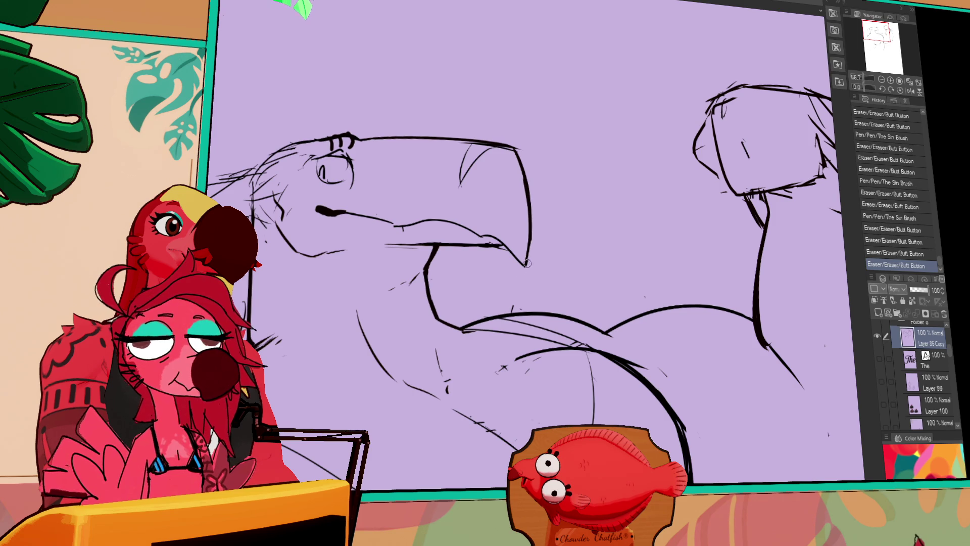
pyautogui.moveTo(511, 307)
pyautogui.mouseDown()
pyautogui.moveTo(550, 269)
pyautogui.moveTo(615, 273)
pyautogui.mouseUp()
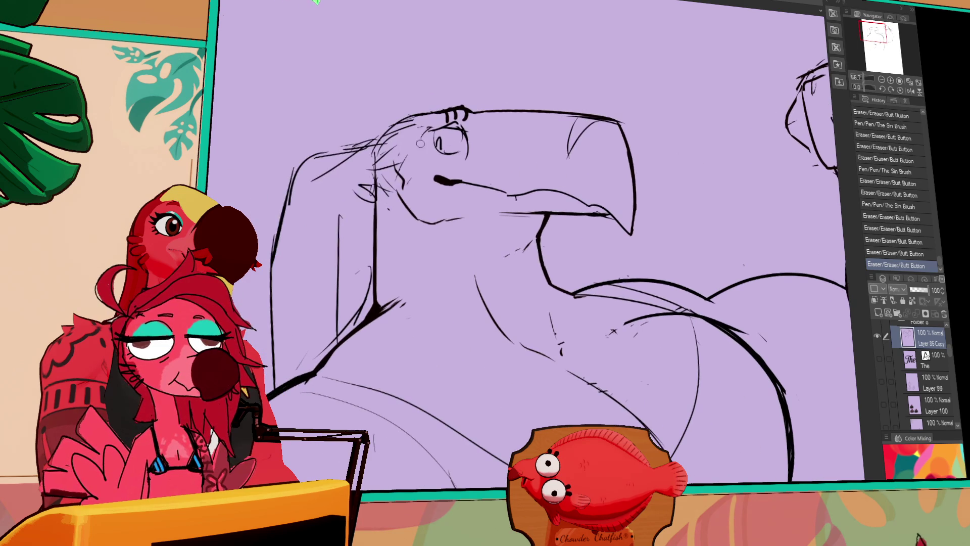
# Step: Touch up the top of the head and erase a small mark there
pyautogui.moveTo(515, 146); pyautogui.dragTo(599, 169)
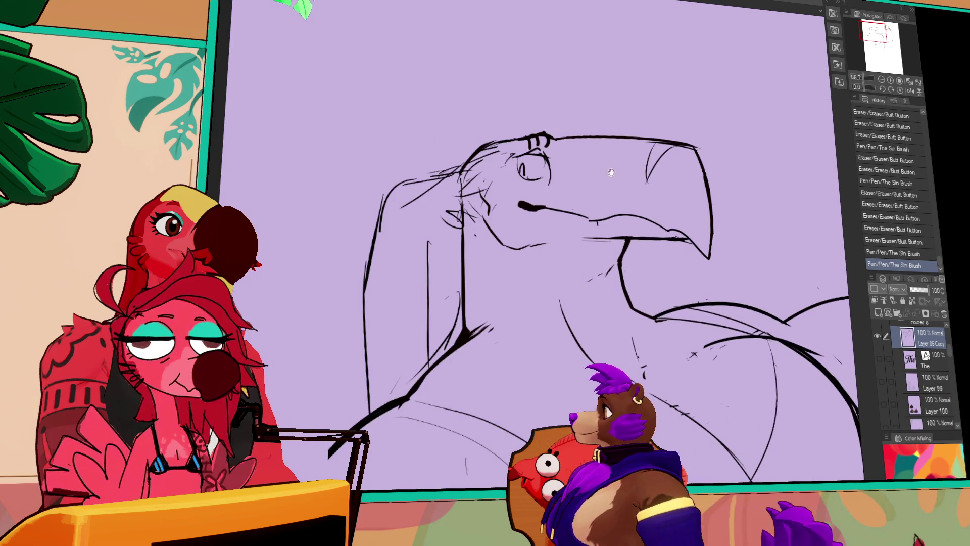
pyautogui.moveTo(477, 147); pyautogui.dragTo(485, 145)
pyautogui.moveTo(491, 142); pyautogui.dragTo(499, 138)
pyautogui.moveTo(542, 180)
pyautogui.mouseDown()
pyautogui.moveTo(632, 184)
pyautogui.moveTo(531, 182)
pyautogui.mouseUp()
# Step: Zoom the canvas out to 50% and erase the small marks beside the neck
pyautogui.click(877, 82)
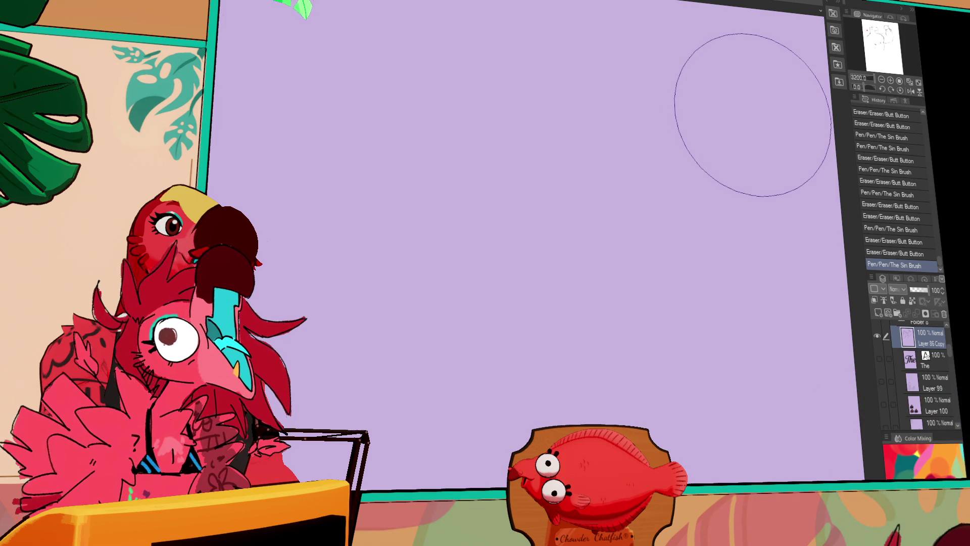
pyautogui.click(881, 81)
pyautogui.click(882, 82)
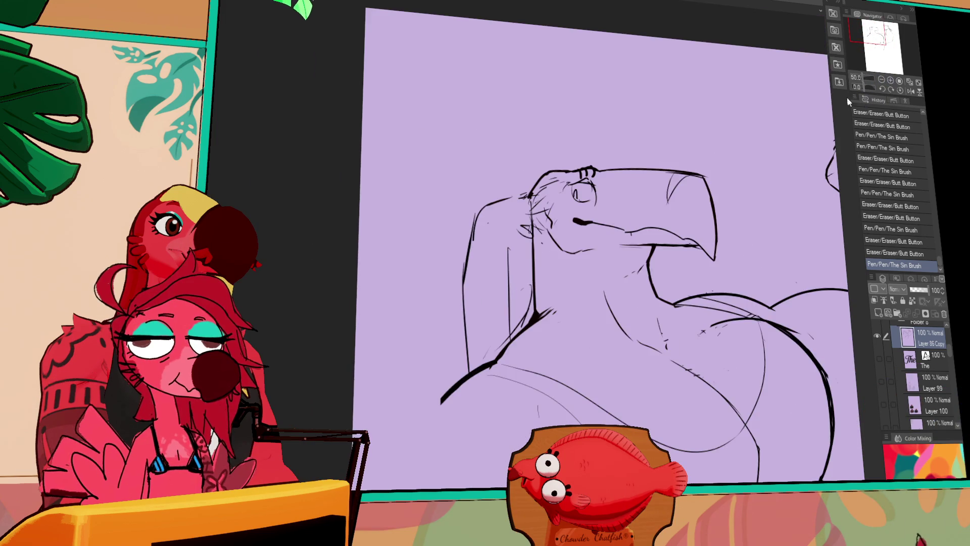
pyautogui.scroll(-2, 657, 167)
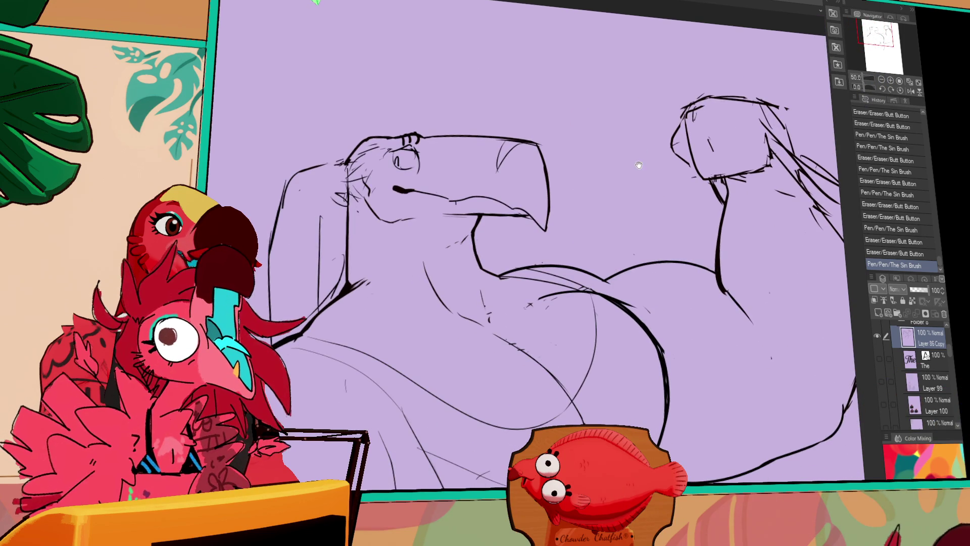
pyautogui.hscroll(-2, 505, 212)
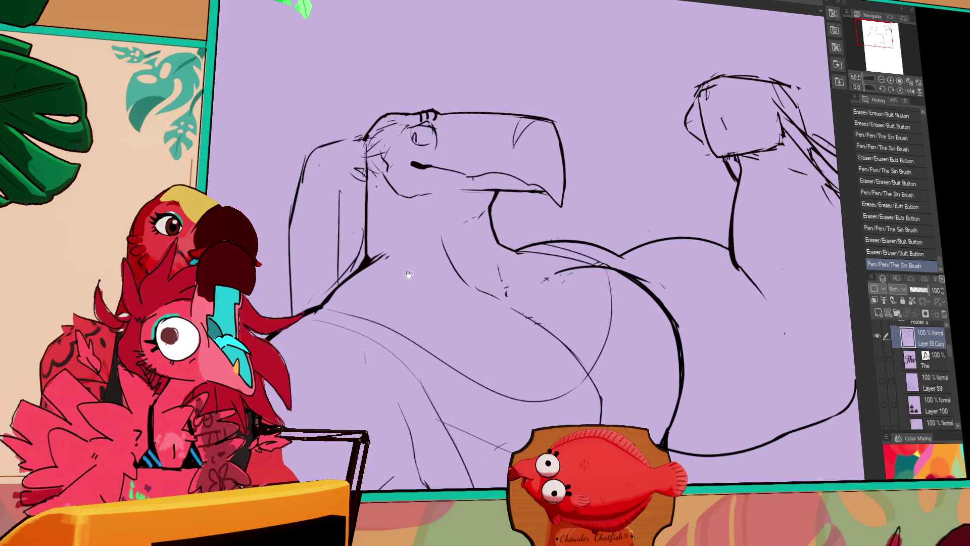
pyautogui.scroll(-2, 459, 241)
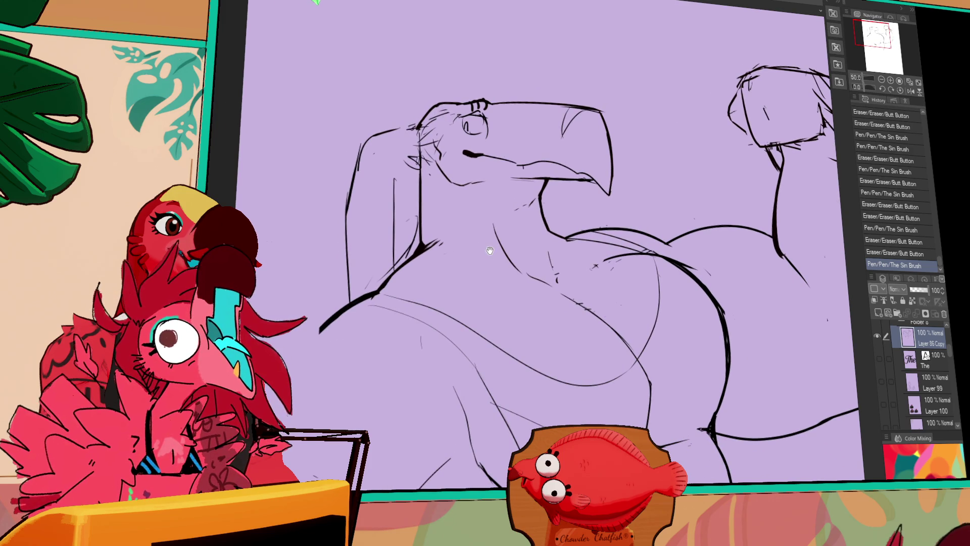
pyautogui.hscroll(-1, 468, 254)
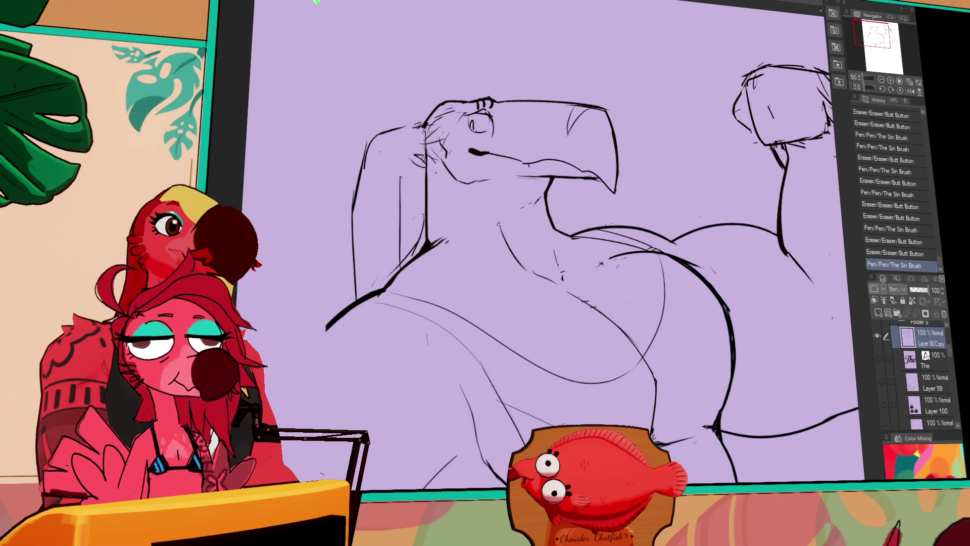
pyautogui.hscroll(-3, 506, 253)
pyautogui.moveTo(478, 256); pyautogui.dragTo(488, 245)
pyautogui.moveTo(489, 244)
pyautogui.mouseDown()
pyautogui.moveTo(496, 225)
pyautogui.moveTo(485, 289)
pyautogui.mouseUp()
# Step: Redraw the vertical neck line, undoing the stray arc at the head's left side
pyautogui.moveTo(478, 217); pyautogui.dragTo(477, 298)
pyautogui.moveTo(559, 245); pyautogui.dragTo(572, 223)
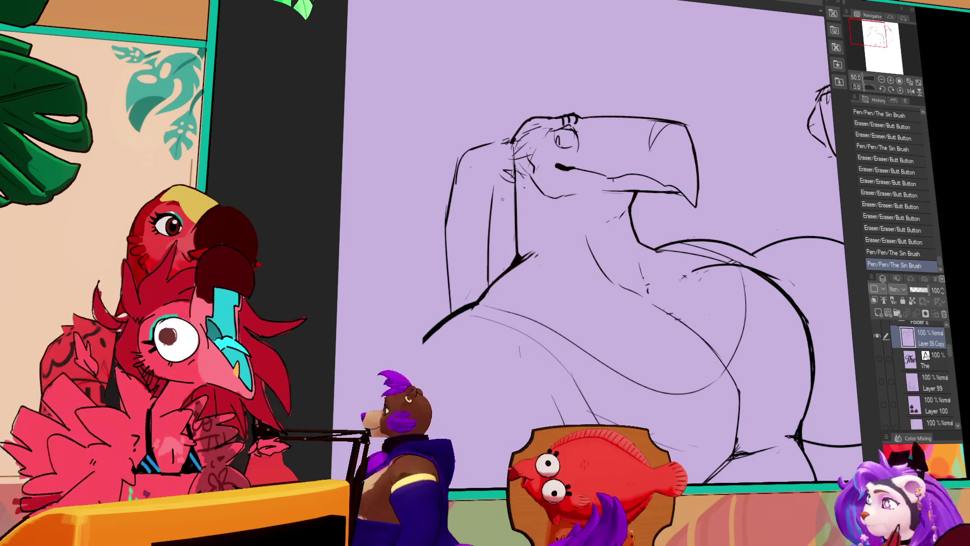
pyautogui.moveTo(488, 258); pyautogui.dragTo(492, 192)
pyautogui.moveTo(508, 143)
pyautogui.mouseDown()
pyautogui.moveTo(511, 176)
pyautogui.moveTo(484, 202)
pyautogui.moveTo(488, 286)
pyautogui.mouseUp()
pyautogui.hotkey('ctrl', 'z')
pyautogui.moveTo(484, 192); pyautogui.dragTo(488, 283)
pyautogui.scroll(-1, 585, 158)
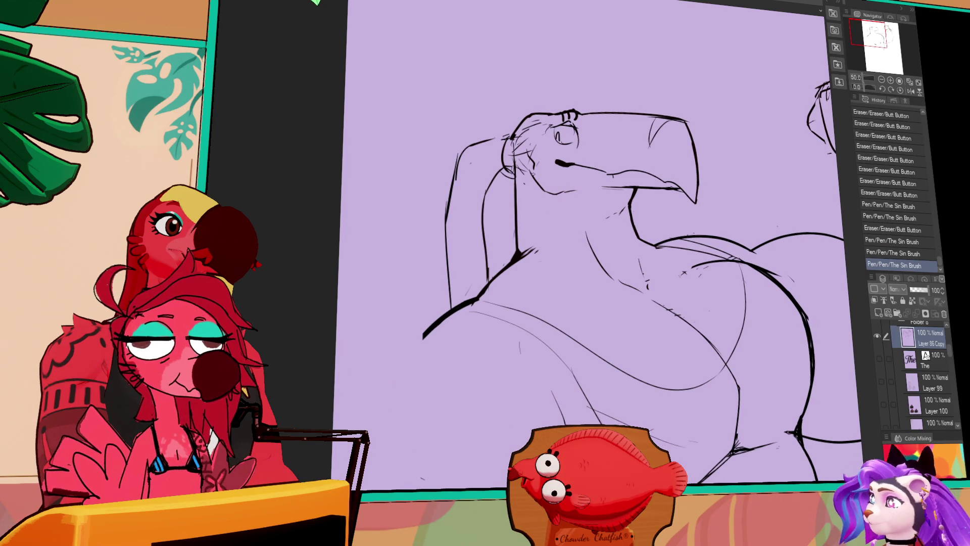
# Step: Redraw the left arm line, retrying erase strokes with Ctrl+Z
pyautogui.moveTo(450, 207); pyautogui.dragTo(460, 176)
pyautogui.hotkey('ctrl', 'z')
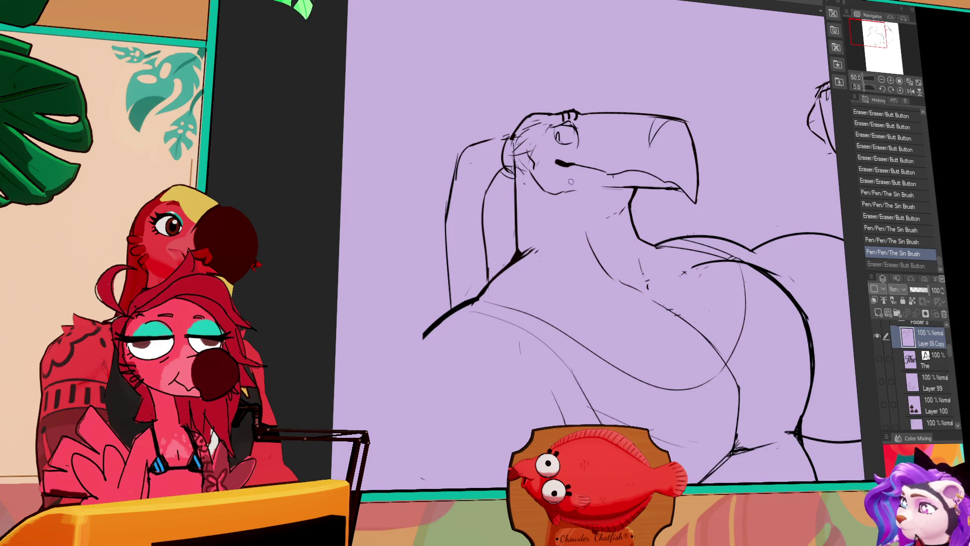
pyautogui.moveTo(556, 209); pyautogui.dragTo(559, 234)
pyautogui.moveTo(460, 194)
pyautogui.mouseDown()
pyautogui.moveTo(447, 225)
pyautogui.moveTo(445, 306)
pyautogui.mouseUp()
pyautogui.hotkey('ctrl', 'z')
pyautogui.hotkey('ctrl', 'z')
pyautogui.moveTo(447, 249); pyautogui.dragTo(447, 315)
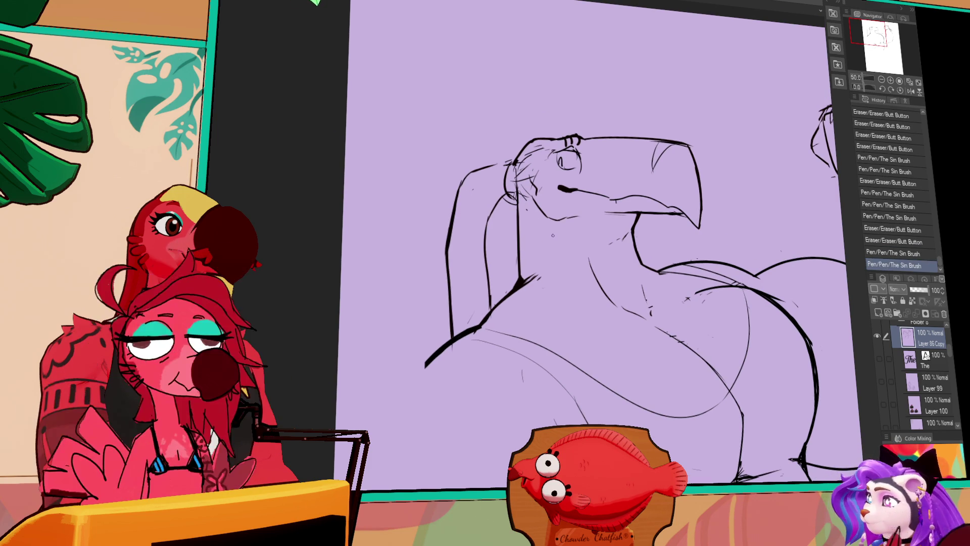
pyautogui.moveTo(533, 321)
pyautogui.mouseDown()
pyautogui.moveTo(520, 277)
pyautogui.moveTo(553, 214)
pyautogui.mouseUp()
pyautogui.moveTo(559, 248)
pyautogui.mouseDown()
pyautogui.moveTo(558, 212)
pyautogui.moveTo(573, 201)
pyautogui.mouseUp()
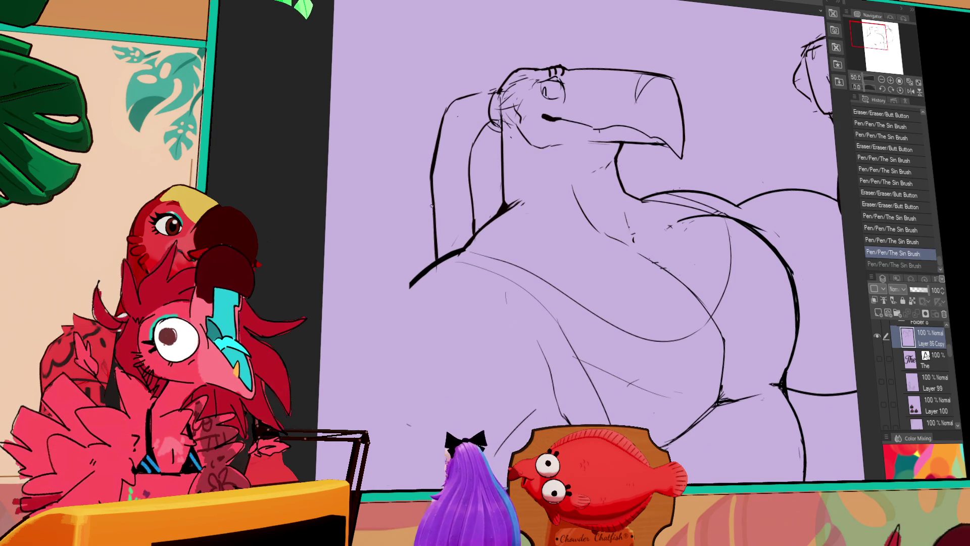
# Step: Redraw the shoulder curve with the pen, discarding a stray lower-left stroke
pyautogui.moveTo(430, 267)
pyautogui.mouseDown()
pyautogui.moveTo(434, 202)
pyautogui.moveTo(535, 116)
pyautogui.mouseUp()
pyautogui.moveTo(518, 174)
pyautogui.mouseDown()
pyautogui.moveTo(540, 191)
pyautogui.moveTo(432, 261)
pyautogui.mouseUp()
pyautogui.hotkey('ctrl', 'z')
pyautogui.moveTo(537, 168); pyautogui.dragTo(432, 261)
pyautogui.moveTo(436, 354); pyautogui.dragTo(450, 387)
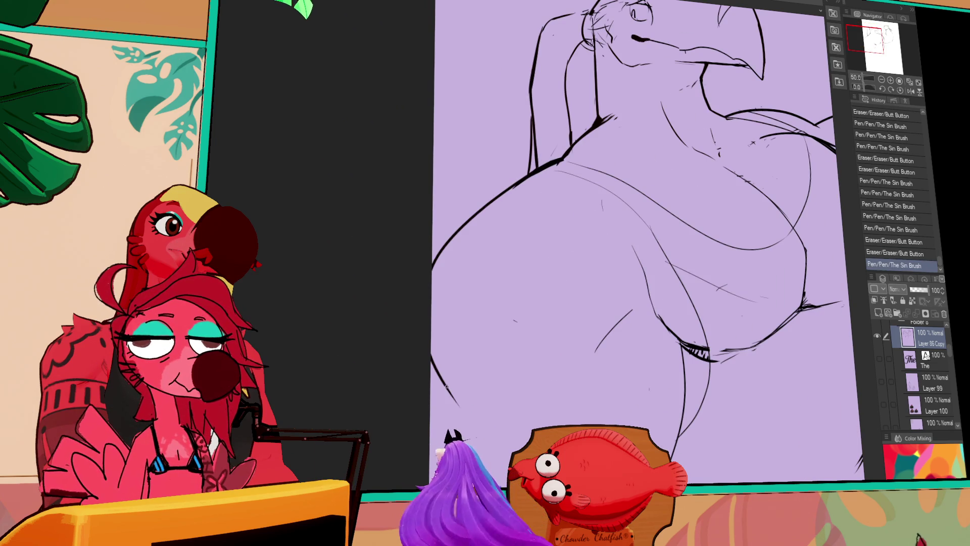
pyautogui.moveTo(536, 351); pyautogui.dragTo(501, 249)
pyautogui.hotkey('ctrl', 'z')
# Step: Draw a long stroke along the body's left edge
pyautogui.moveTo(409, 256)
pyautogui.mouseDown()
pyautogui.moveTo(430, 424)
pyautogui.moveTo(418, 408)
pyautogui.mouseUp()
pyautogui.hotkey('ctrl', 'z')
pyautogui.hotkey('ctrl', 'y')
pyautogui.moveTo(624, 287); pyautogui.dragTo(552, 241)
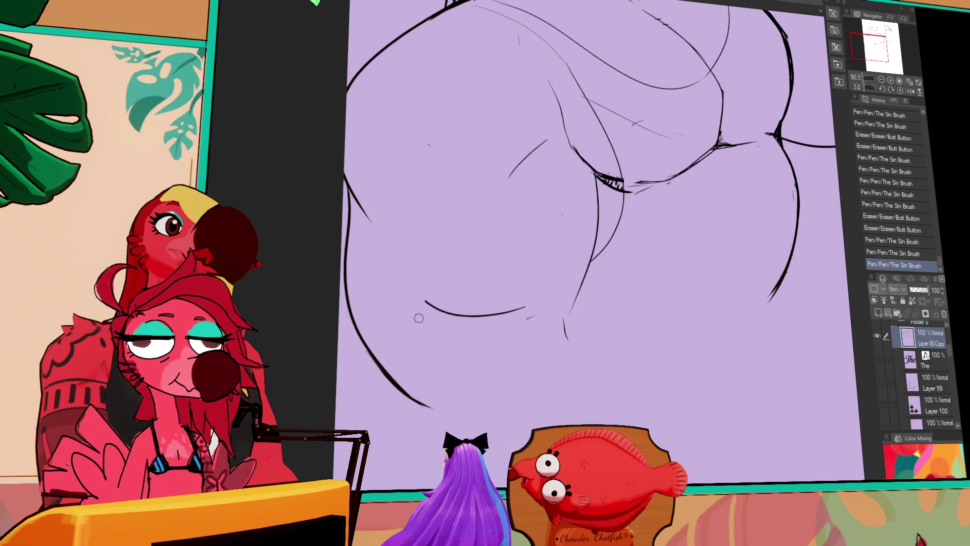
# Step: Erase the old leg line and redraw it in long strokes down to the lower leg
pyautogui.moveTo(519, 318)
pyautogui.mouseDown()
pyautogui.moveTo(577, 243)
pyautogui.moveTo(574, 302)
pyautogui.mouseUp()
pyautogui.moveTo(598, 174); pyautogui.dragTo(578, 339)
pyautogui.hotkey('ctrl', 'z')
pyautogui.moveTo(596, 243); pyautogui.dragTo(592, 263)
pyautogui.moveTo(598, 178)
pyautogui.mouseDown()
pyautogui.moveTo(605, 242)
pyautogui.moveTo(589, 364)
pyautogui.mouseUp()
pyautogui.moveTo(581, 371); pyautogui.dragTo(551, 421)
pyautogui.moveTo(599, 319); pyautogui.dragTo(470, 445)
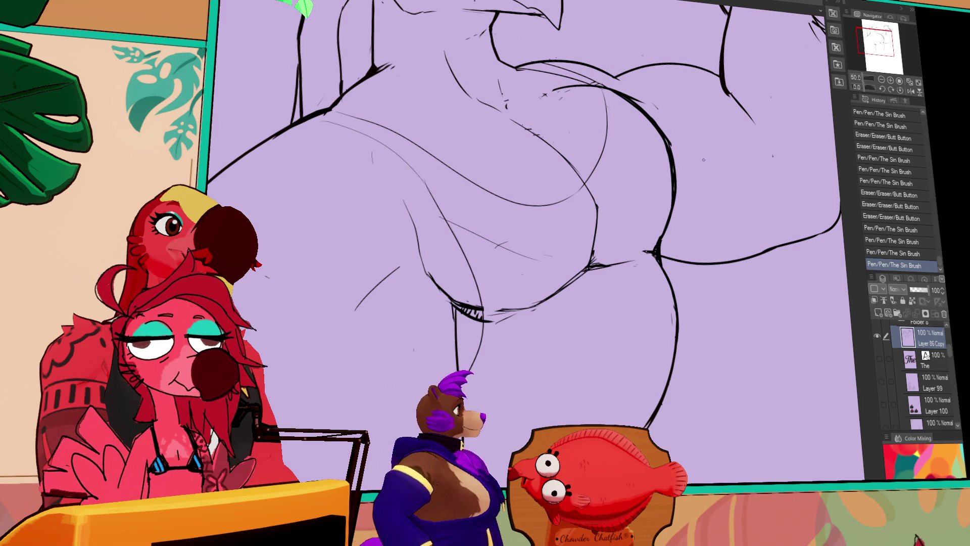
# Step: Zoom out to 33.3% and erase small marks on the thigh and near the belly
pyautogui.click(882, 80)
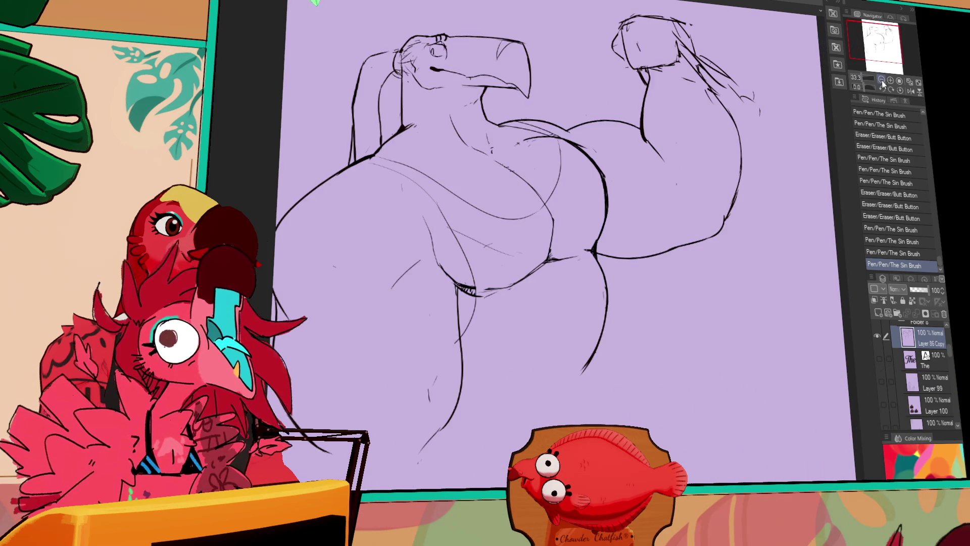
pyautogui.moveTo(645, 244); pyautogui.dragTo(646, 217)
pyautogui.press('e')
pyautogui.moveTo(457, 257); pyautogui.dragTo(462, 264)
pyautogui.moveTo(409, 244)
pyautogui.mouseDown()
pyautogui.moveTo(399, 253)
pyautogui.moveTo(419, 278)
pyautogui.mouseUp()
pyautogui.press('p')
pyautogui.hotkey('ctrl', 'z')
# Step: Redraw the belly linework, touch up the thigh and lower leg, and trim the crotch lines
pyautogui.moveTo(436, 236); pyautogui.dragTo(405, 266)
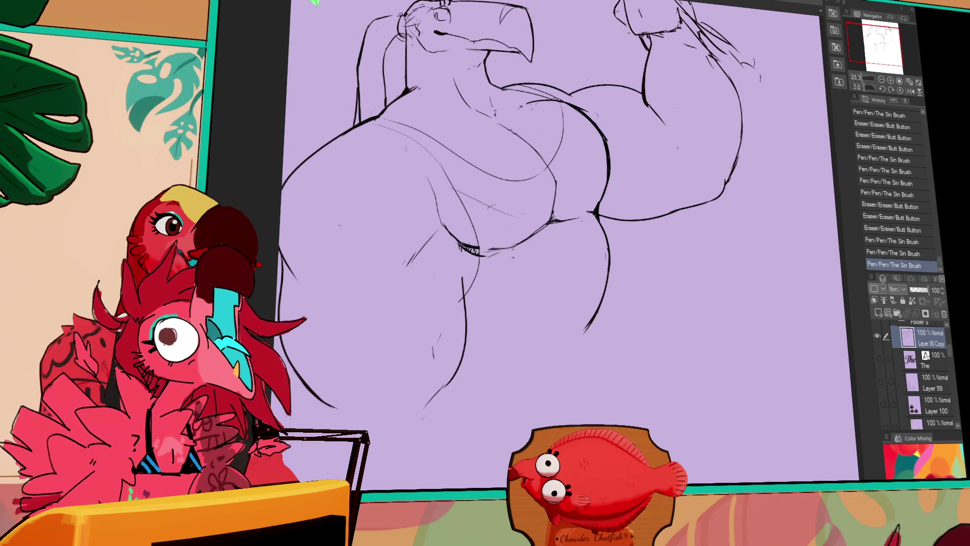
pyautogui.moveTo(556, 171); pyautogui.dragTo(548, 213)
pyautogui.moveTo(434, 169); pyautogui.dragTo(550, 174)
pyautogui.moveTo(457, 248); pyautogui.dragTo(457, 298)
pyautogui.moveTo(434, 375); pyautogui.dragTo(436, 383)
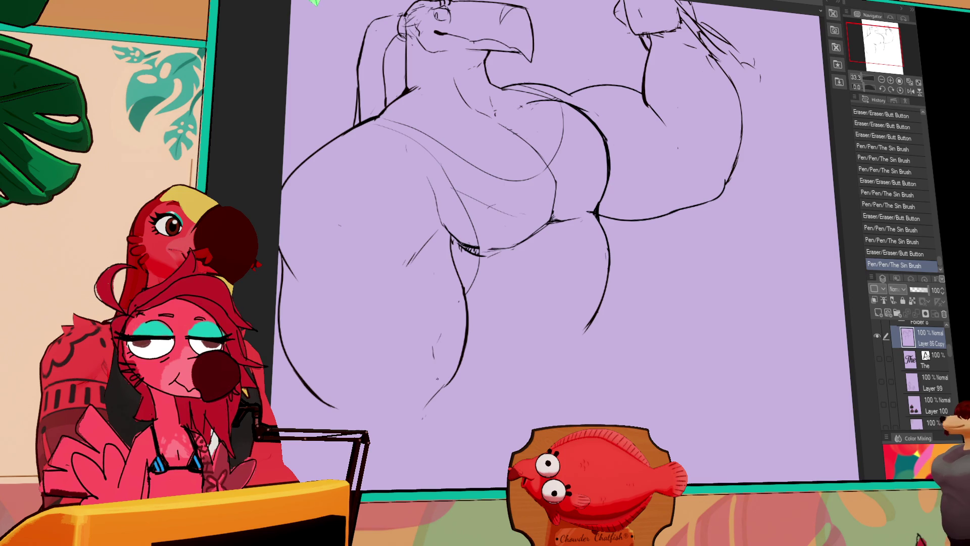
pyautogui.moveTo(505, 248); pyautogui.dragTo(516, 241)
pyautogui.moveTo(615, 190); pyautogui.dragTo(625, 206)
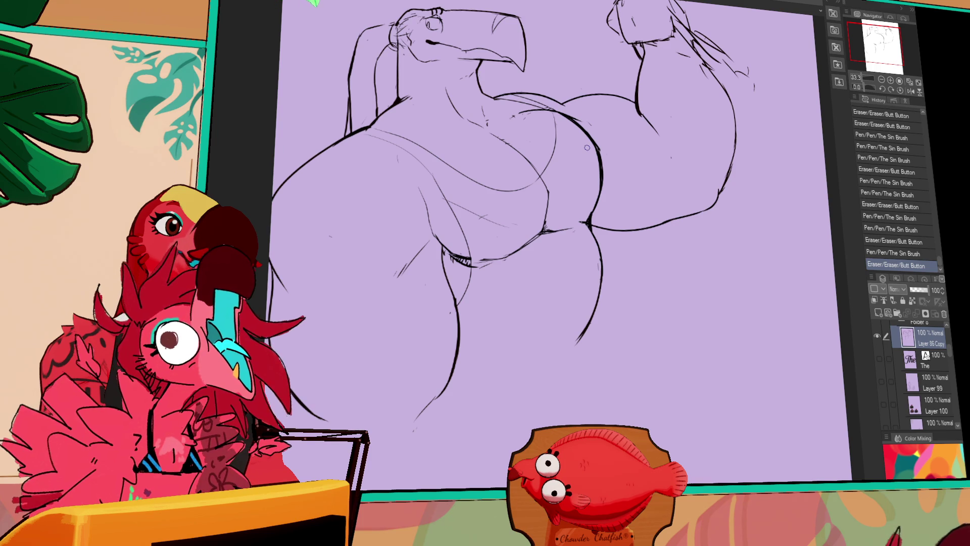
# Step: Erase a short stroke on the lower leg line with the Butt Button eraser
pyautogui.moveTo(587, 148); pyautogui.dragTo(594, 152)
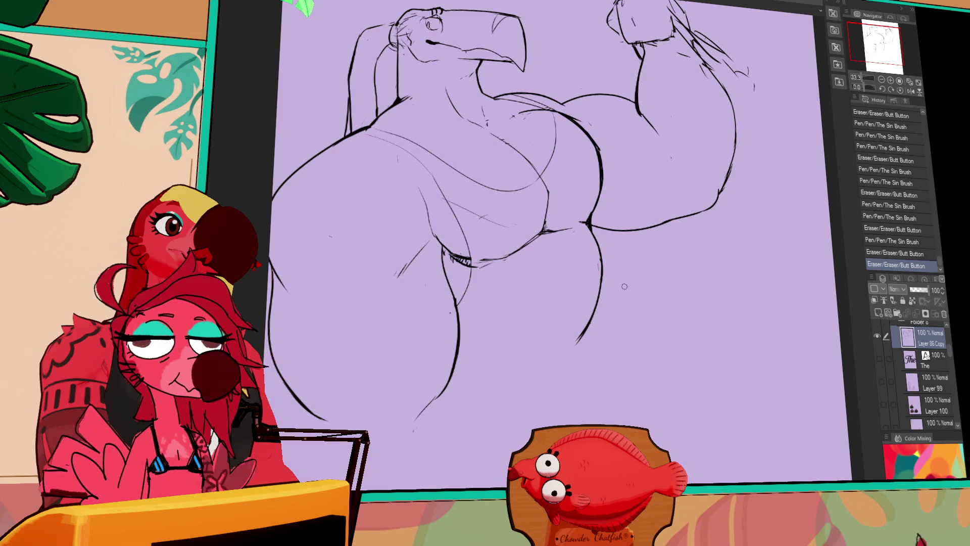
# Step: Erase and redraw the leg line, comparing it via undo/redo before keeping it
pyautogui.moveTo(587, 313)
pyautogui.mouseDown()
pyautogui.moveTo(596, 263)
pyautogui.moveTo(599, 290)
pyautogui.mouseUp()
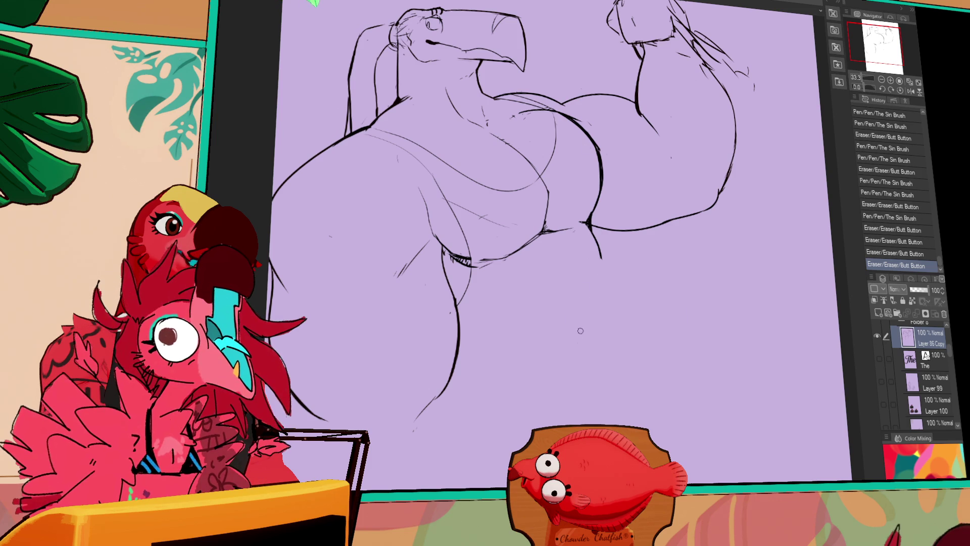
pyautogui.moveTo(587, 225)
pyautogui.mouseDown()
pyautogui.moveTo(601, 267)
pyautogui.moveTo(592, 344)
pyautogui.mouseUp()
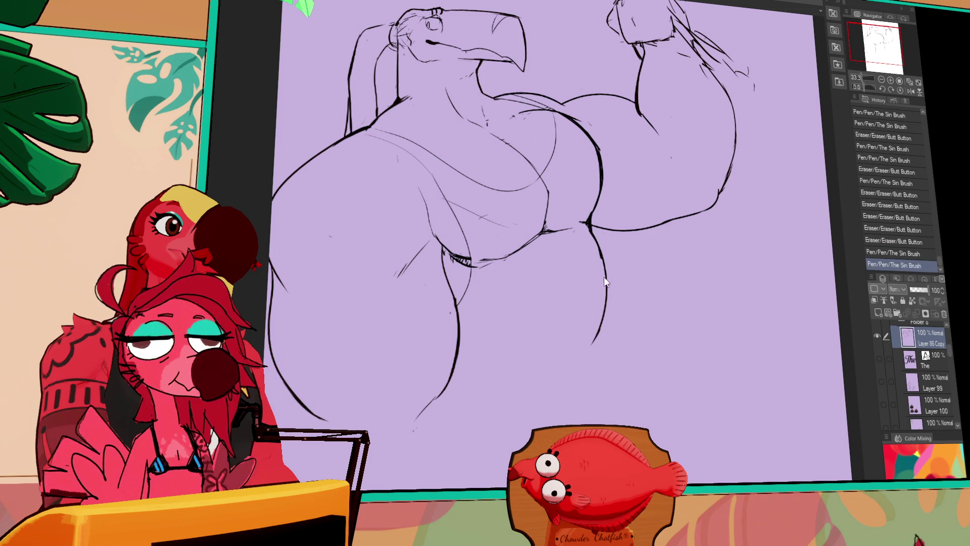
pyautogui.hotkey('ctrl', 'z')
pyautogui.hotkey('ctrl', 'y')
pyautogui.hotkey('ctrl', 'z')
pyautogui.hotkey('ctrl', 'y')
pyautogui.hotkey('ctrl', 'z')
pyautogui.hotkey('ctrl', 'y')
pyautogui.moveTo(607, 213); pyautogui.dragTo(603, 178)
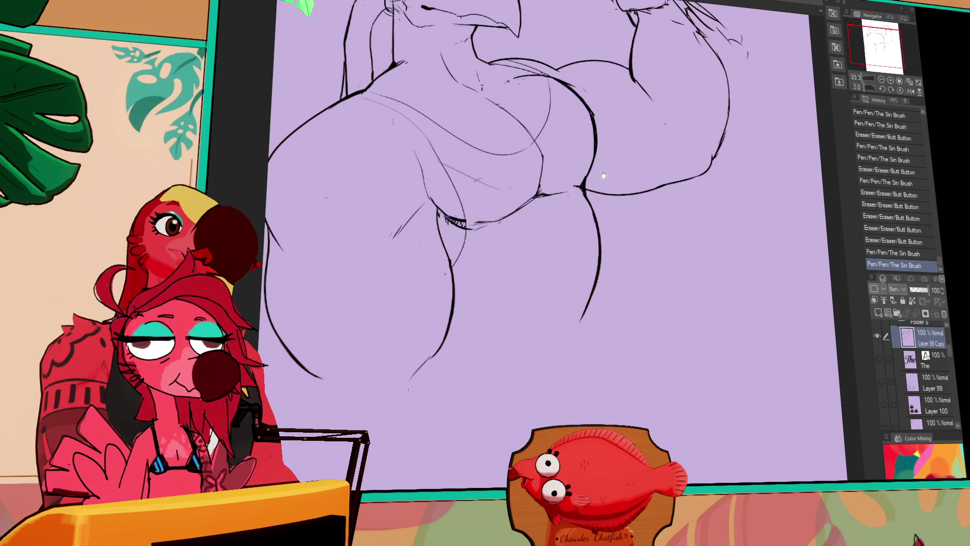
pyautogui.moveTo(607, 220)
pyautogui.mouseDown()
pyautogui.moveTo(602, 211)
pyautogui.moveTo(624, 218)
pyautogui.mouseUp()
pyautogui.moveTo(578, 258)
pyautogui.mouseDown()
pyautogui.moveTo(588, 325)
pyautogui.moveTo(567, 329)
pyautogui.moveTo(559, 310)
pyautogui.moveTo(568, 283)
pyautogui.mouseUp()
pyautogui.moveTo(703, 145)
pyautogui.mouseDown()
pyautogui.moveTo(699, 163)
pyautogui.moveTo(703, 155)
pyautogui.mouseUp()
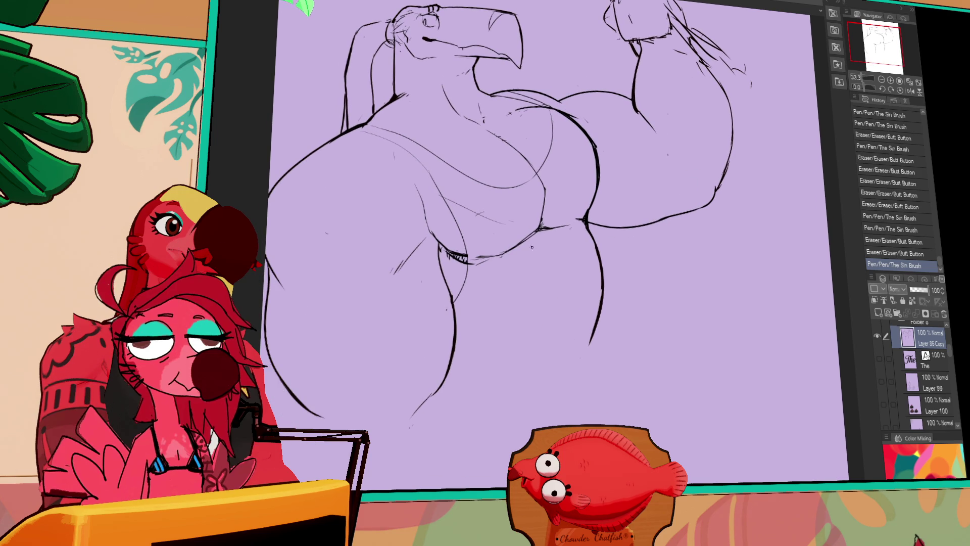
# Step: Lasso the left thigh lines, shift them slightly up and right, then deselect
pyautogui.moveTo(340, 168); pyautogui.dragTo(369, 263)
pyautogui.hotkey('ctrl', 'z')
pyautogui.moveTo(344, 130)
pyautogui.mouseDown()
pyautogui.moveTo(281, 323)
pyautogui.moveTo(347, 136)
pyautogui.mouseUp()
pyautogui.moveTo(363, 377); pyautogui.dragTo(369, 369)
pyautogui.hotkey('ctrl', 'd')
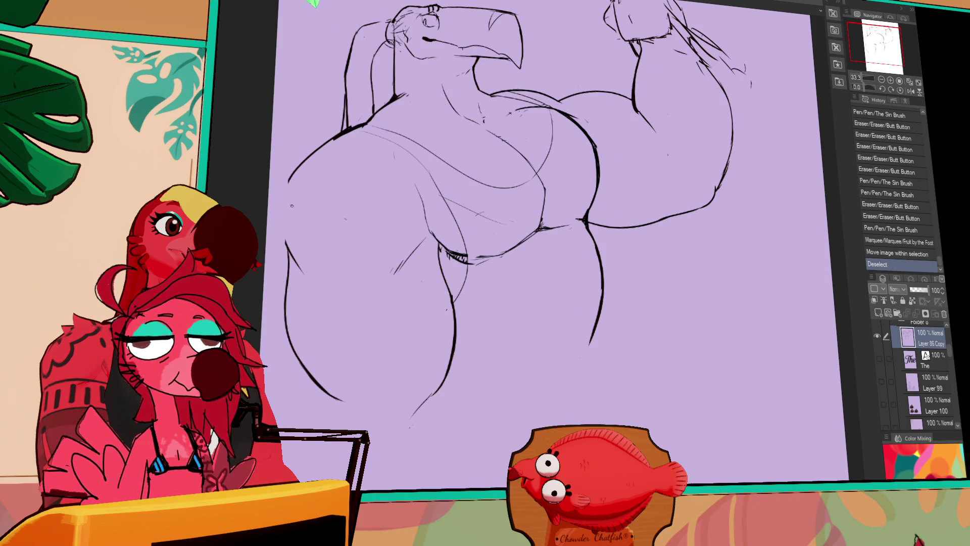
# Step: Retouch the left thigh outline and erase stray sketch lines
pyautogui.moveTo(291, 177)
pyautogui.mouseDown()
pyautogui.moveTo(286, 287)
pyautogui.moveTo(303, 316)
pyautogui.moveTo(295, 326)
pyautogui.mouseUp()
pyautogui.hotkey('ctrl', 'z')
pyautogui.moveTo(458, 148); pyautogui.dragTo(454, 152)
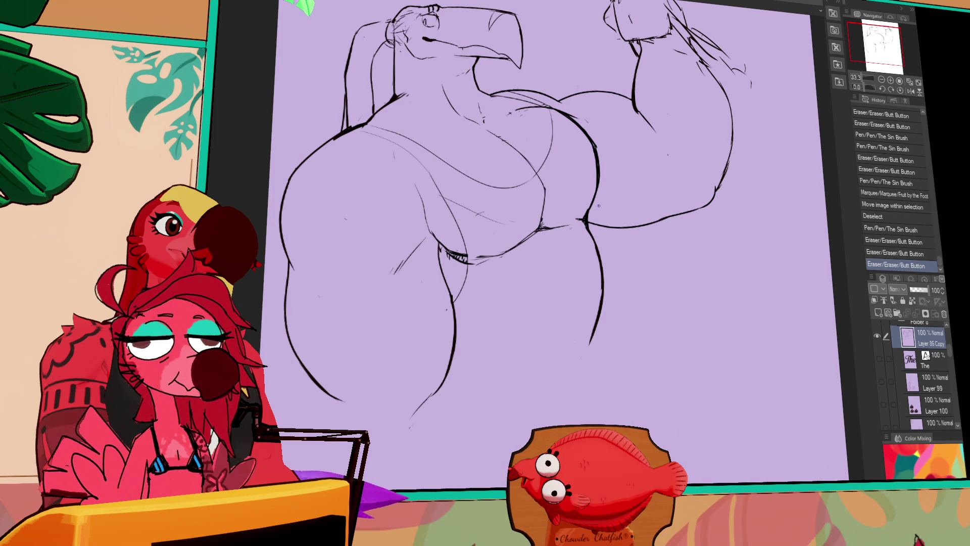
pyautogui.moveTo(610, 209)
pyautogui.mouseDown()
pyautogui.moveTo(605, 202)
pyautogui.moveTo(601, 211)
pyautogui.moveTo(602, 191)
pyautogui.mouseUp()
pyautogui.moveTo(611, 157); pyautogui.dragTo(584, 268)
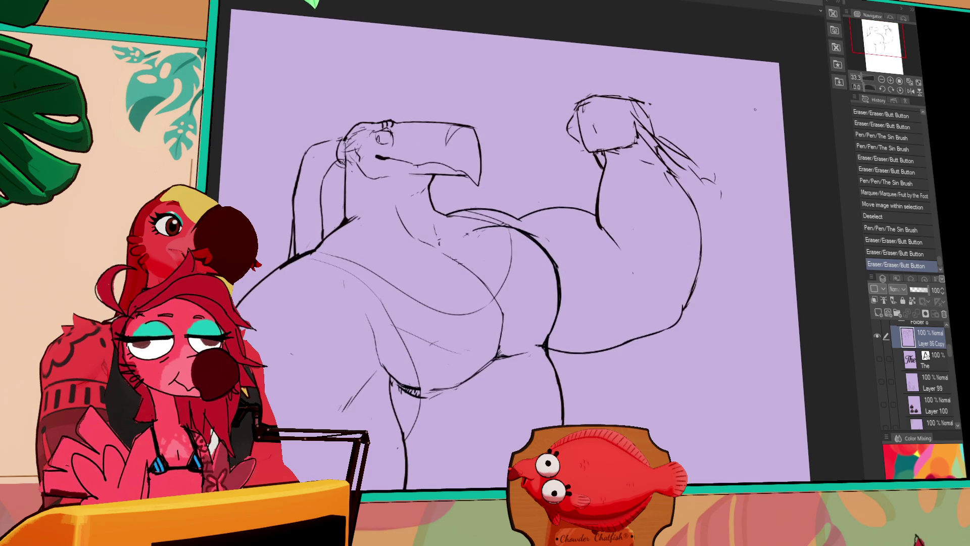
# Step: Outline both sides and the bottom of the raised forearm
pyautogui.moveTo(726, 111); pyautogui.dragTo(752, 125)
pyautogui.hotkey('ctrl', 'z')
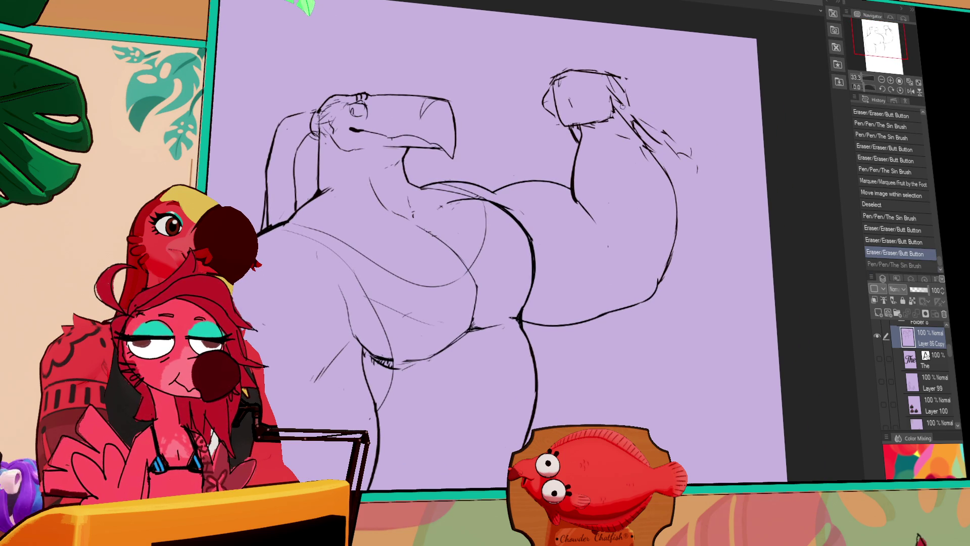
pyautogui.moveTo(639, 119); pyautogui.dragTo(657, 129)
pyautogui.moveTo(611, 93)
pyautogui.mouseDown()
pyautogui.moveTo(713, 163)
pyautogui.moveTo(720, 232)
pyautogui.mouseUp()
pyautogui.moveTo(660, 285); pyautogui.dragTo(702, 293)
pyautogui.moveTo(717, 185); pyautogui.dragTo(703, 295)
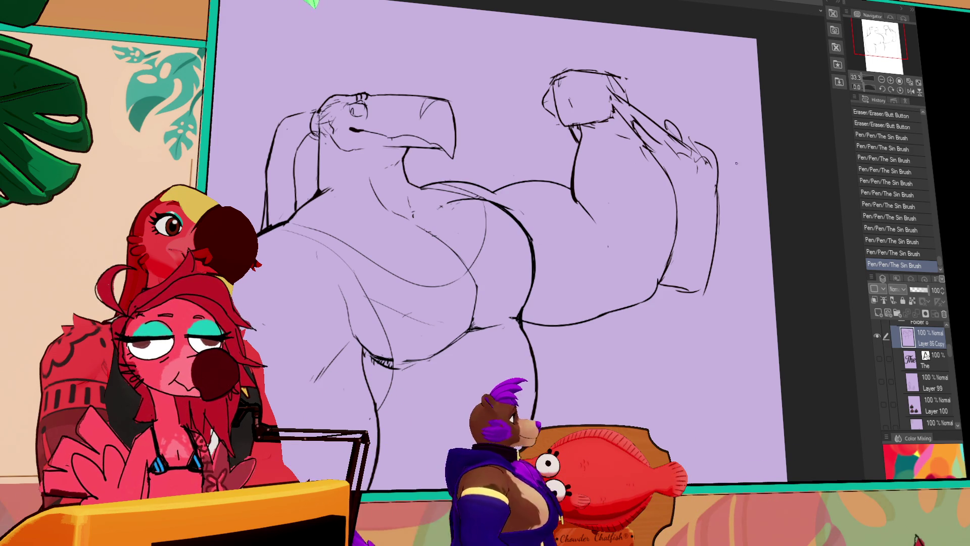
pyautogui.moveTo(704, 149); pyautogui.dragTo(733, 233)
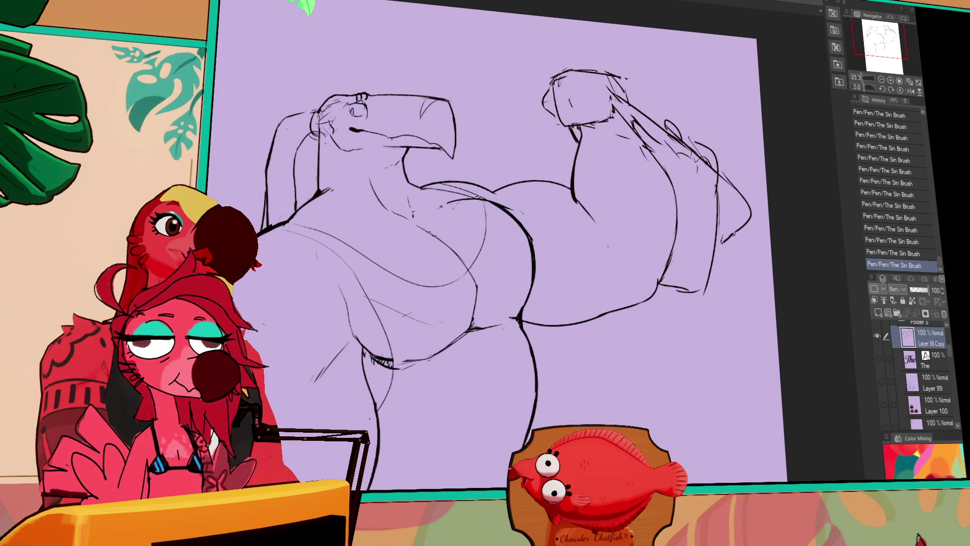
pyautogui.moveTo(735, 194)
pyautogui.mouseDown()
pyautogui.moveTo(772, 297)
pyautogui.moveTo(734, 291)
pyautogui.mouseUp()
# Step: Clean up lines near the right arm and sketch the right leg lines
pyautogui.moveTo(826, 186); pyautogui.dragTo(813, 187)
pyautogui.moveTo(727, 207); pyautogui.dragTo(742, 299)
pyautogui.moveTo(696, 237)
pyautogui.mouseDown()
pyautogui.moveTo(721, 224)
pyautogui.moveTo(714, 293)
pyautogui.moveTo(746, 371)
pyautogui.mouseUp()
pyautogui.hotkey('ctrl', 'z')
# Step: Draw large looping curls beside the raised fist
pyautogui.hotkey('ctrl', 'z')
pyautogui.moveTo(713, 298); pyautogui.dragTo(726, 362)
pyautogui.click(734, 354)
pyautogui.moveTo(639, 119)
pyautogui.mouseDown()
pyautogui.moveTo(652, 134)
pyautogui.moveTo(666, 101)
pyautogui.mouseUp()
pyautogui.moveTo(657, 119); pyautogui.dragTo(695, 116)
pyautogui.hotkey('ctrl', 'z')
pyautogui.moveTo(637, 127)
pyautogui.mouseDown()
pyautogui.moveTo(669, 109)
pyautogui.moveTo(693, 120)
pyautogui.mouseUp()
pyautogui.hotkey('ctrl', 'z')
pyautogui.moveTo(766, 148); pyautogui.dragTo(707, 144)
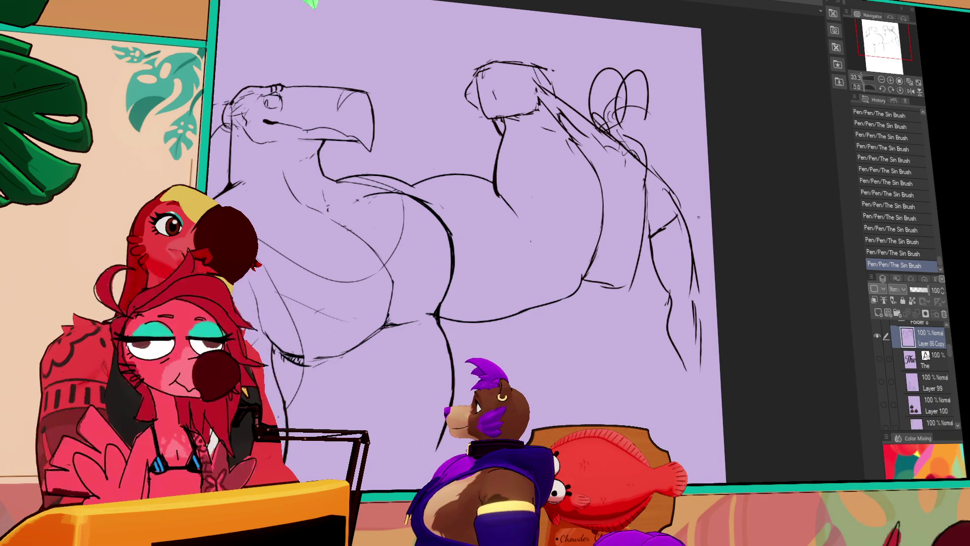
# Step: Erase a stray mark and redraw the short lines near the belly
pyautogui.moveTo(698, 215); pyautogui.dragTo(699, 236)
pyautogui.moveTo(647, 209)
pyautogui.mouseDown()
pyautogui.moveTo(657, 194)
pyautogui.moveTo(657, 222)
pyautogui.mouseUp()
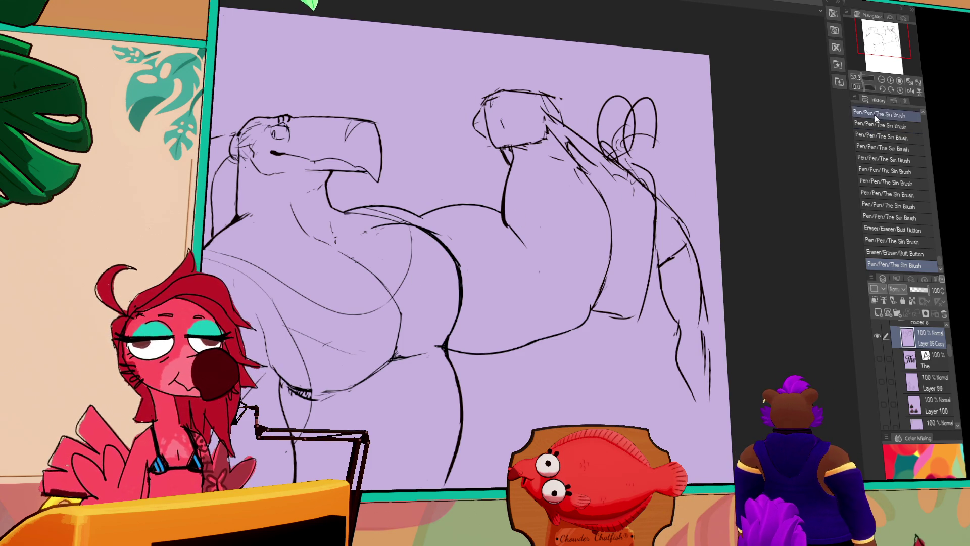
pyautogui.moveTo(769, 220); pyautogui.dragTo(769, 202)
pyautogui.moveTo(662, 252); pyautogui.dragTo(657, 263)
pyautogui.moveTo(612, 222); pyautogui.dragTo(582, 309)
pyautogui.hotkey('ctrl', 'z')
pyautogui.moveTo(608, 271); pyautogui.dragTo(603, 293)
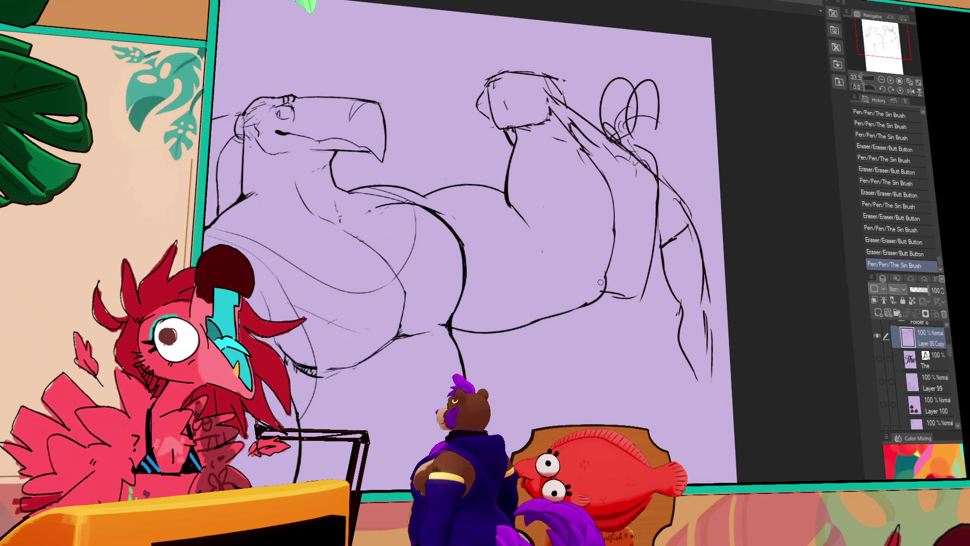
pyautogui.moveTo(644, 252); pyautogui.dragTo(645, 244)
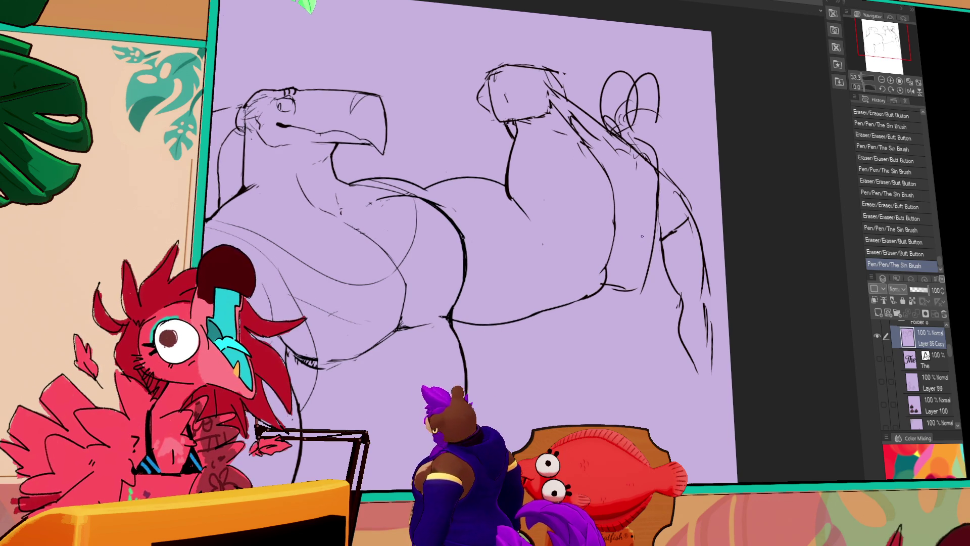
pyautogui.moveTo(621, 207); pyautogui.dragTo(619, 249)
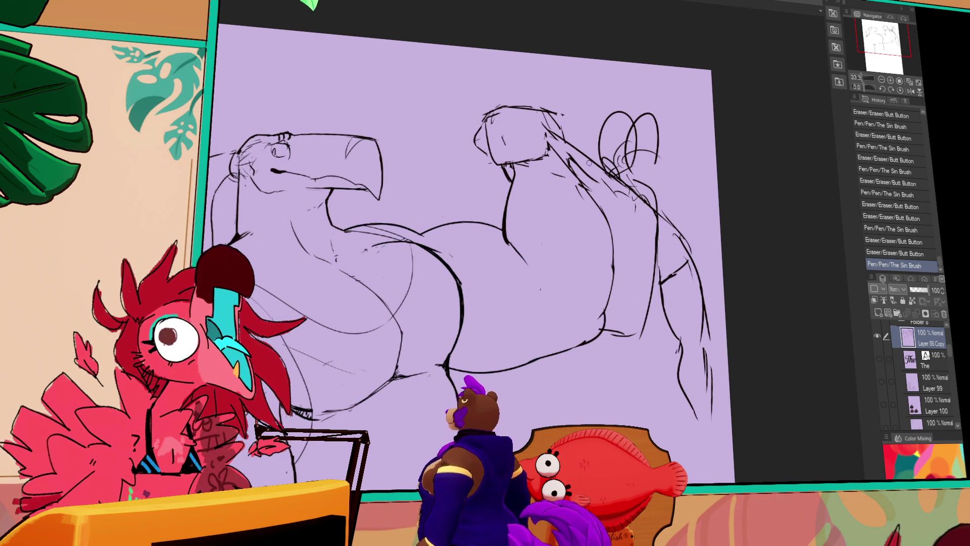
# Step: Lasso the raised arm, move it slightly upward, and deselect
pyautogui.moveTo(506, 190)
pyautogui.mouseDown()
pyautogui.moveTo(718, 152)
pyautogui.moveTo(728, 445)
pyautogui.moveTo(612, 343)
pyautogui.mouseUp()
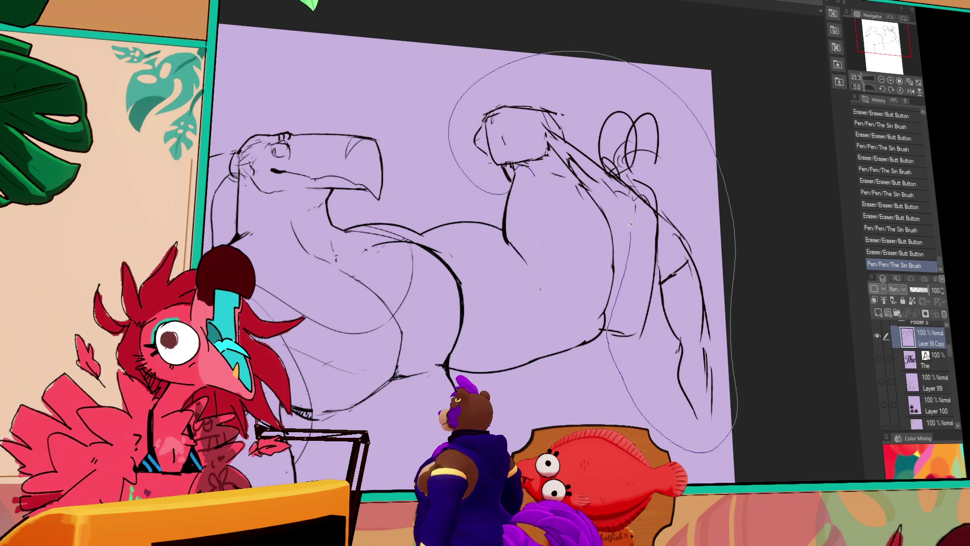
pyautogui.moveTo(587, 177); pyautogui.dragTo(586, 176)
pyautogui.moveTo(638, 205); pyautogui.dragTo(645, 191)
pyautogui.hotkey('ctrl', 'd')
# Step: Erase and redraw the shoulder lines, then extend the arm's curl beyond the fist
pyautogui.moveTo(566, 162); pyautogui.dragTo(583, 190)
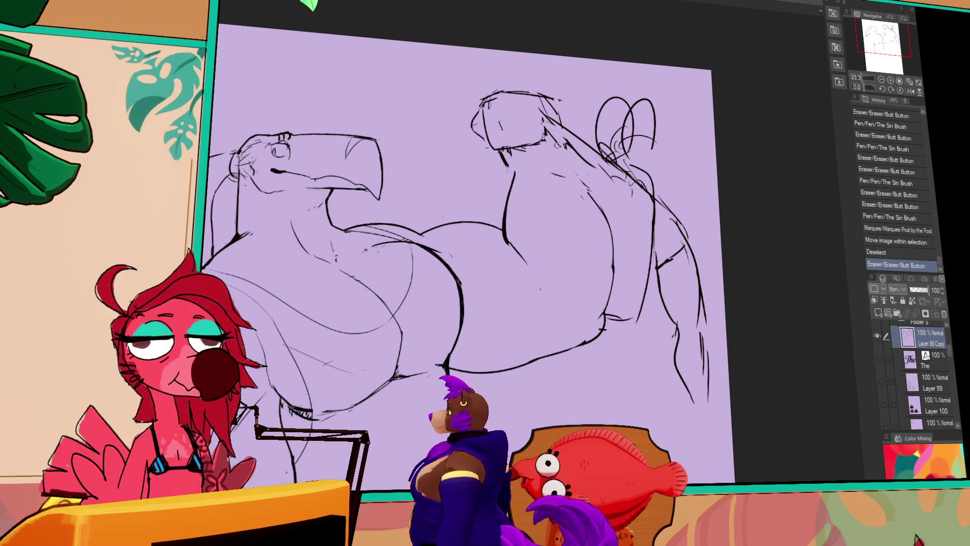
pyautogui.moveTo(550, 130); pyautogui.dragTo(591, 197)
pyautogui.moveTo(632, 166); pyautogui.dragTo(684, 146)
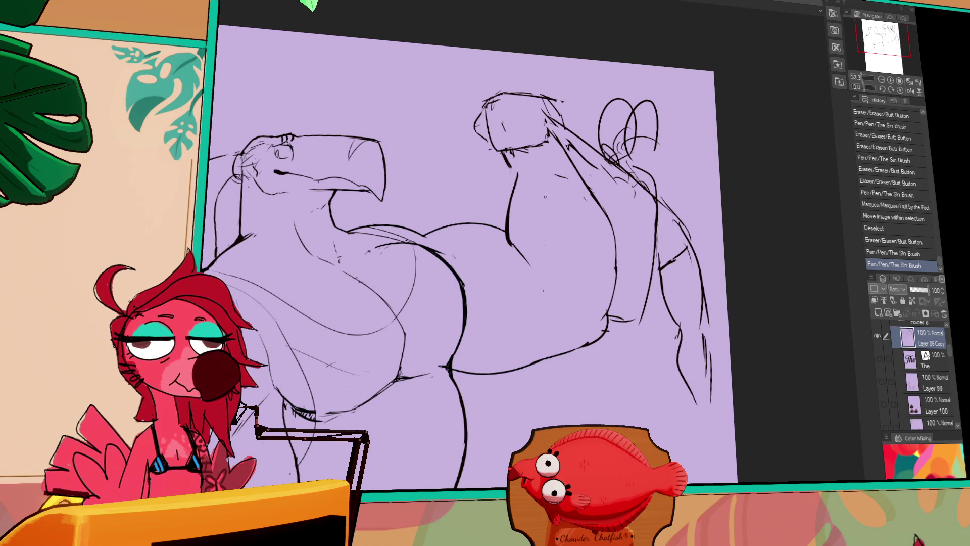
pyautogui.moveTo(640, 323)
pyautogui.mouseDown()
pyautogui.moveTo(649, 216)
pyautogui.moveTo(681, 190)
pyautogui.mouseUp()
pyautogui.moveTo(658, 108)
pyautogui.mouseDown()
pyautogui.moveTo(677, 136)
pyautogui.moveTo(677, 122)
pyautogui.moveTo(679, 128)
pyautogui.mouseUp()
pyautogui.moveTo(662, 106); pyautogui.dragTo(682, 147)
pyautogui.moveTo(632, 47)
pyautogui.mouseDown()
pyautogui.moveTo(685, 68)
pyautogui.moveTo(704, 92)
pyautogui.moveTo(702, 75)
pyautogui.moveTo(710, 84)
pyautogui.moveTo(700, 95)
pyautogui.moveTo(656, 85)
pyautogui.moveTo(656, 63)
pyautogui.mouseUp()
# Step: Draw the creature's ear oval beside the raised fist, undoing and redoing failed attempts
pyautogui.hotkey('ctrl', 'z')
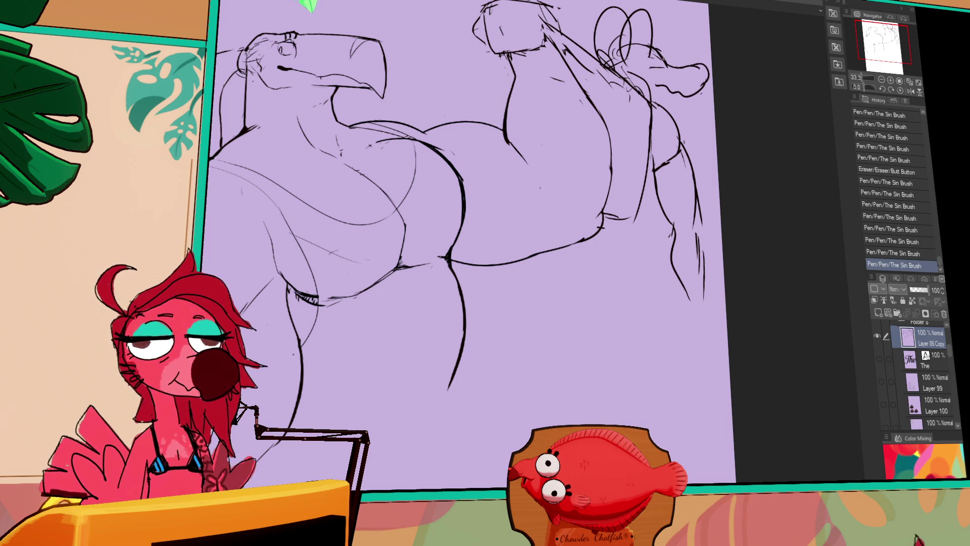
pyautogui.moveTo(743, 113)
pyautogui.mouseDown()
pyautogui.moveTo(714, 197)
pyautogui.moveTo(676, 194)
pyautogui.mouseUp()
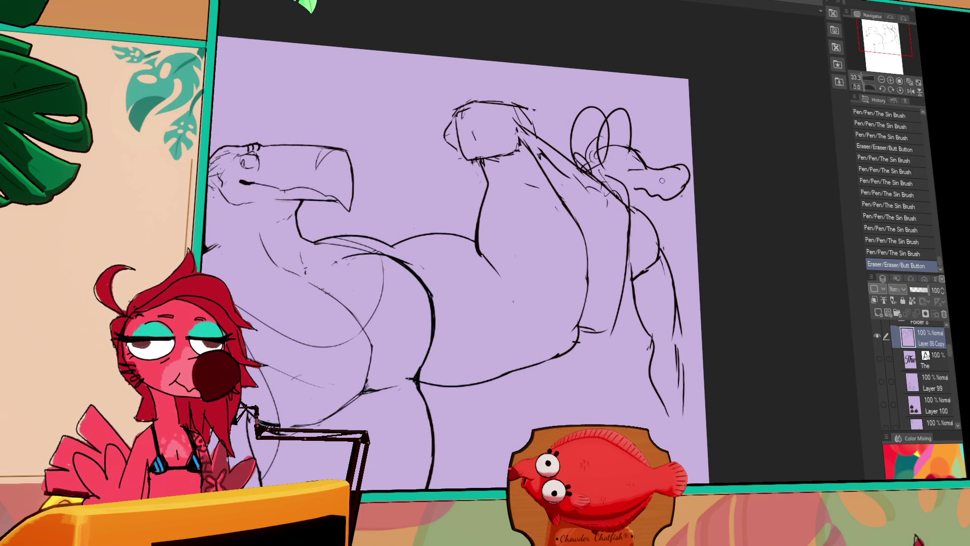
pyautogui.moveTo(614, 145)
pyautogui.mouseDown()
pyautogui.moveTo(604, 150)
pyautogui.moveTo(626, 141)
pyautogui.moveTo(568, 136)
pyautogui.moveTo(591, 160)
pyautogui.moveTo(581, 167)
pyautogui.moveTo(595, 142)
pyautogui.moveTo(584, 161)
pyautogui.moveTo(576, 106)
pyautogui.moveTo(594, 159)
pyautogui.mouseUp()
pyautogui.hotkey('ctrl', 'z')
pyautogui.hotkey('ctrl', 'z')
pyautogui.hotkey('ctrl', 'z')
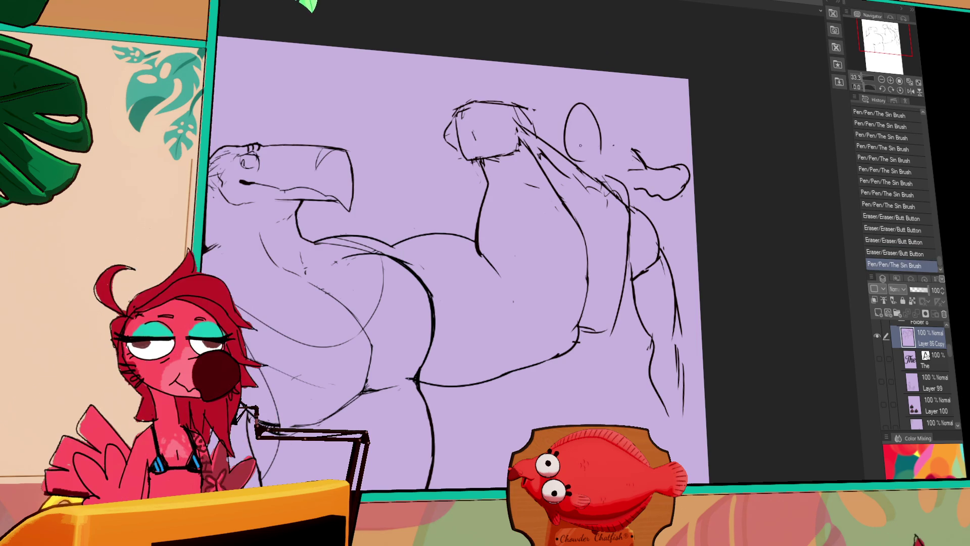
pyautogui.hotkey('ctrl', 'z')
pyautogui.moveTo(603, 144); pyautogui.dragTo(589, 159)
pyautogui.hotkey('ctrl', 'z')
# Step: Erase stray strokes around the oval and tidy the lines of the creature's head
pyautogui.hotkey('ctrl', 'z')
pyautogui.hotkey('ctrl', 'z')
pyautogui.moveTo(591, 106)
pyautogui.mouseDown()
pyautogui.moveTo(602, 152)
pyautogui.moveTo(641, 155)
pyautogui.mouseUp()
pyautogui.press('e')
pyautogui.moveTo(599, 96); pyautogui.dragTo(618, 140)
pyautogui.hotkey('ctrl', 'z')
pyautogui.moveTo(607, 106)
pyautogui.mouseDown()
pyautogui.moveTo(602, 127)
pyautogui.moveTo(623, 133)
pyautogui.moveTo(618, 149)
pyautogui.moveTo(643, 159)
pyautogui.mouseUp()
pyautogui.moveTo(638, 143)
pyautogui.mouseDown()
pyautogui.moveTo(645, 132)
pyautogui.moveTo(647, 157)
pyautogui.mouseUp()
pyautogui.moveTo(642, 146)
pyautogui.mouseDown()
pyautogui.moveTo(657, 163)
pyautogui.moveTo(629, 158)
pyautogui.moveTo(631, 148)
pyautogui.moveTo(627, 159)
pyautogui.moveTo(643, 162)
pyautogui.mouseUp()
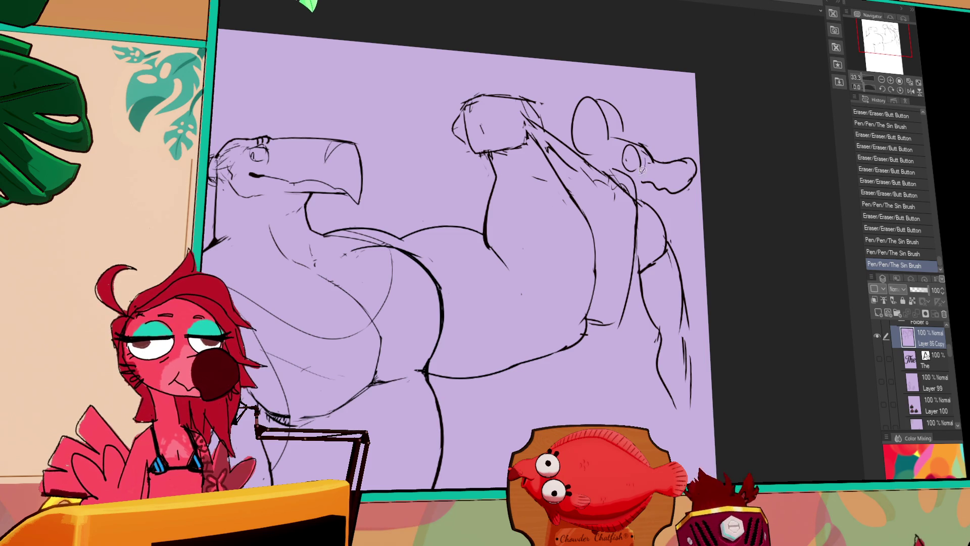
# Step: Nudge the ear oval up-left with a lasso selection, then draw the creature's eye
pyautogui.moveTo(626, 140); pyautogui.dragTo(642, 164)
pyautogui.hotkey('ctrl', 'd')
pyautogui.moveTo(645, 148)
pyautogui.mouseDown()
pyautogui.moveTo(649, 191)
pyautogui.moveTo(628, 165)
pyautogui.moveTo(657, 172)
pyautogui.moveTo(649, 164)
pyautogui.mouseUp()
pyautogui.moveTo(726, 143); pyautogui.dragTo(677, 130)
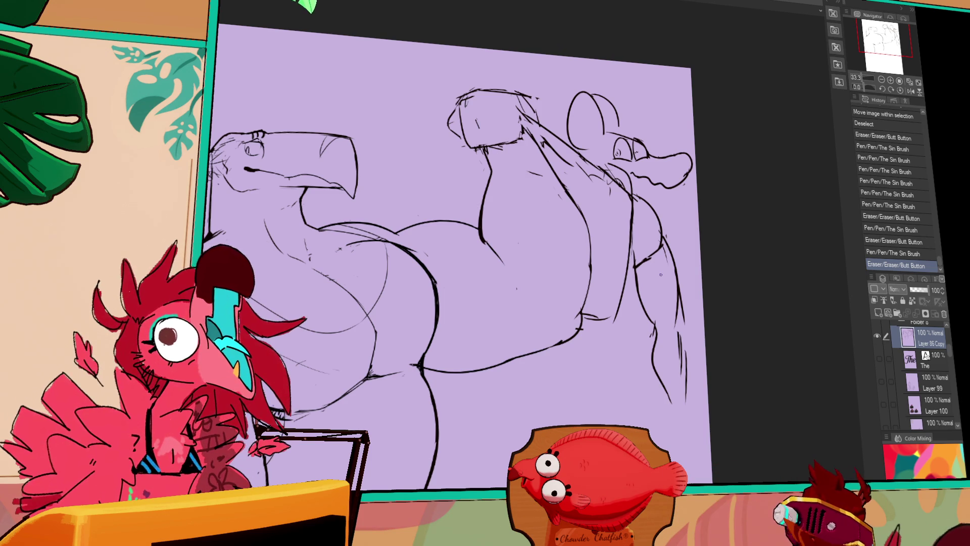
# Step: Draw strand lines running from the raised fist down to the creature's head
pyautogui.moveTo(528, 122); pyautogui.dragTo(627, 192)
pyautogui.moveTo(573, 167); pyautogui.dragTo(627, 202)
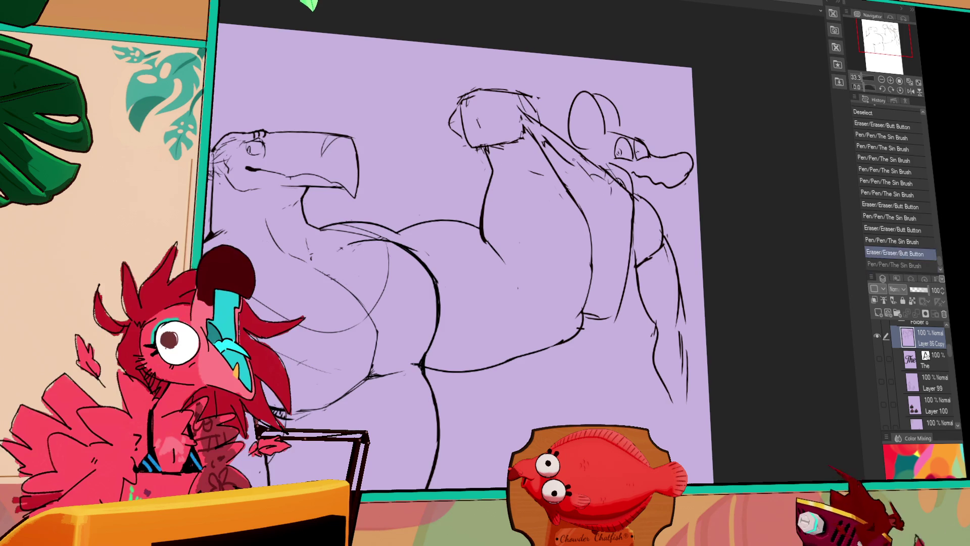
pyautogui.moveTo(536, 134)
pyautogui.mouseDown()
pyautogui.moveTo(629, 195)
pyautogui.moveTo(614, 185)
pyautogui.moveTo(622, 182)
pyautogui.moveTo(630, 202)
pyautogui.mouseUp()
pyautogui.moveTo(571, 159)
pyautogui.mouseDown()
pyautogui.moveTo(639, 209)
pyautogui.moveTo(631, 200)
pyautogui.mouseUp()
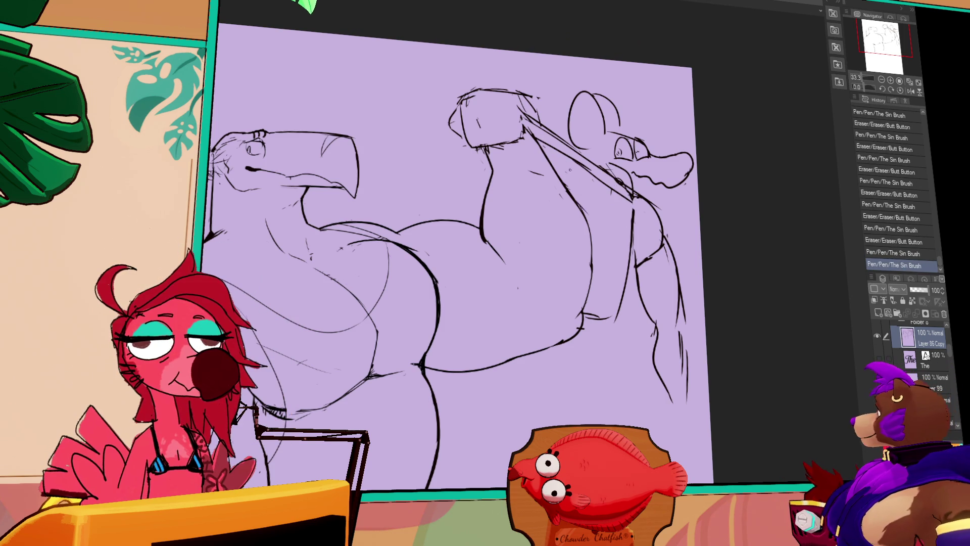
# Step: Add more strands linking the fist to the creature's head
pyautogui.hotkey('ctrl', 'z')
pyautogui.hotkey('ctrl', 'y')
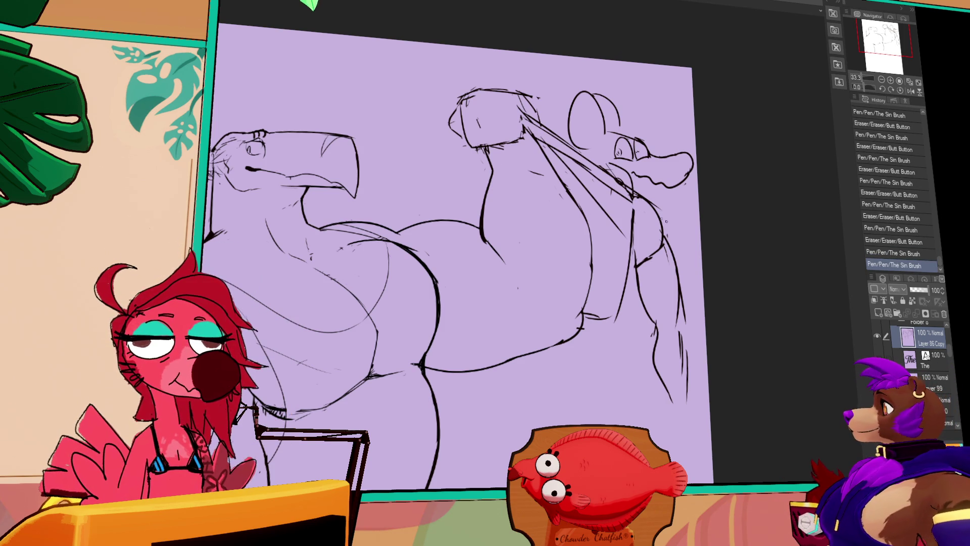
pyautogui.moveTo(631, 199)
pyautogui.mouseDown()
pyautogui.moveTo(584, 206)
pyautogui.moveTo(551, 166)
pyautogui.moveTo(581, 167)
pyautogui.mouseUp()
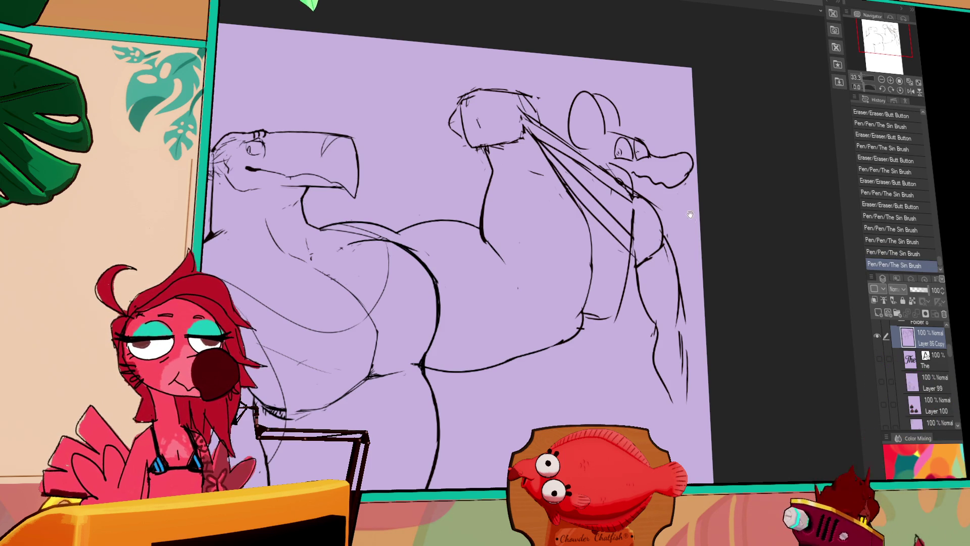
pyautogui.moveTo(683, 203); pyautogui.dragTo(679, 191)
# Step: Erase stray marks and touch up the strands near the head and the shoulder lines
pyautogui.moveTo(701, 223); pyautogui.dragTo(694, 210)
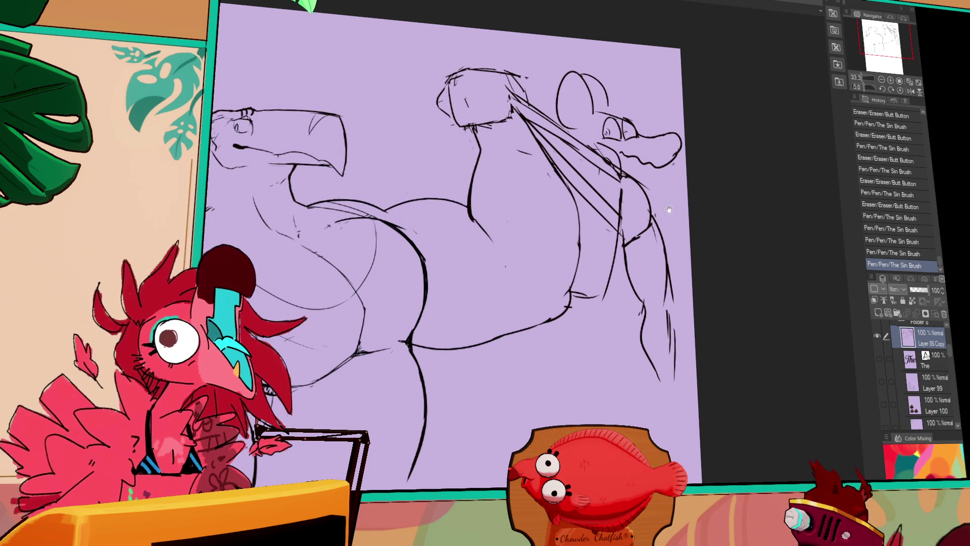
pyautogui.click(679, 216)
pyautogui.click(631, 182)
pyautogui.click(632, 182)
pyautogui.click(632, 181)
pyautogui.click(633, 180)
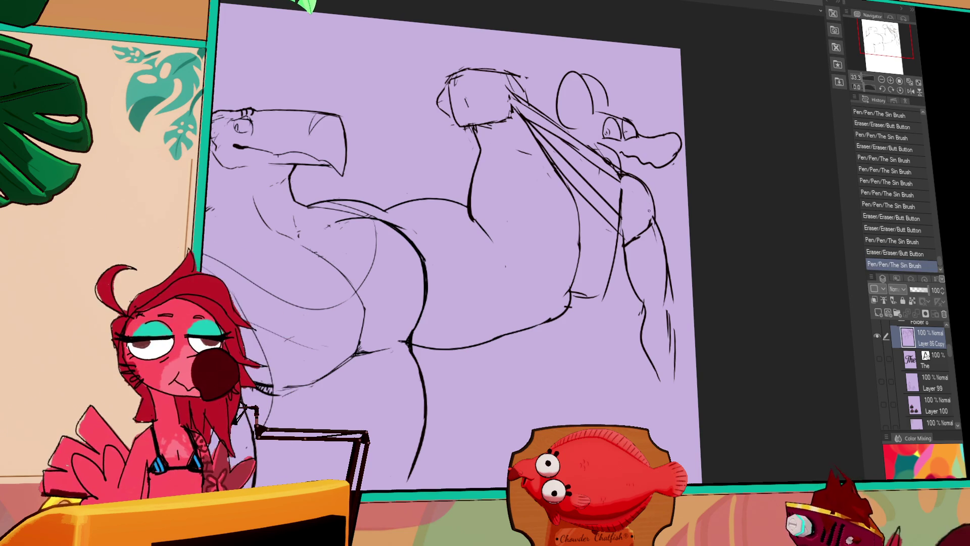
pyautogui.moveTo(645, 225)
pyautogui.mouseDown()
pyautogui.moveTo(635, 235)
pyautogui.moveTo(660, 223)
pyautogui.moveTo(622, 212)
pyautogui.mouseUp()
pyautogui.moveTo(623, 222); pyautogui.dragTo(628, 215)
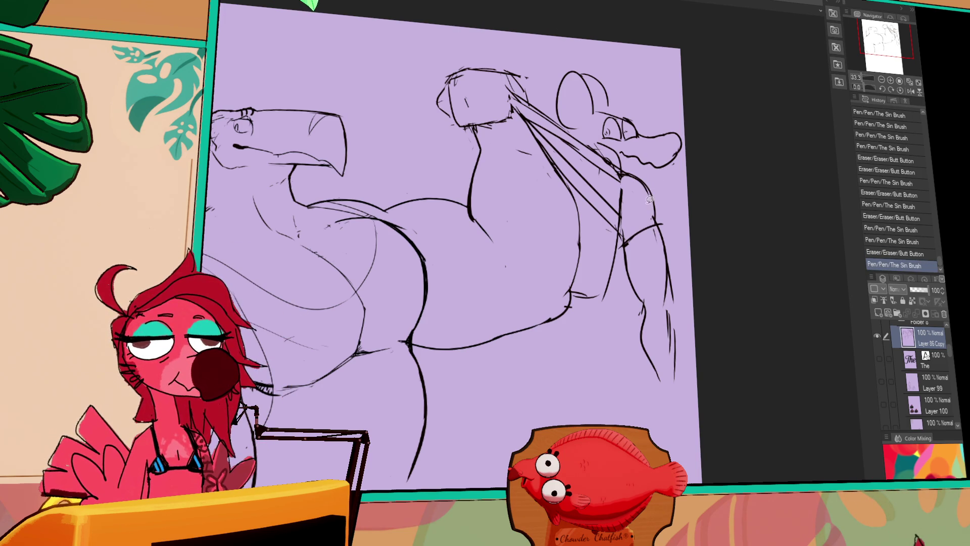
# Step: Lasso the forearm, shift it slightly right, and add strokes at the upper forearm
pyautogui.moveTo(652, 172)
pyautogui.mouseDown()
pyautogui.moveTo(638, 399)
pyautogui.moveTo(627, 296)
pyautogui.mouseUp()
pyautogui.moveTo(656, 229); pyautogui.dragTo(662, 228)
pyautogui.hotkey('ctrl', 'd')
pyautogui.moveTo(624, 167); pyautogui.dragTo(637, 172)
# Step: Redraw the right forearm line and erase the old, stray forearm strokes
pyautogui.moveTo(640, 242)
pyautogui.mouseDown()
pyautogui.moveTo(640, 298)
pyautogui.moveTo(639, 268)
pyautogui.mouseUp()
pyautogui.moveTo(698, 263); pyautogui.dragTo(644, 217)
pyautogui.moveTo(614, 300); pyautogui.dragTo(609, 323)
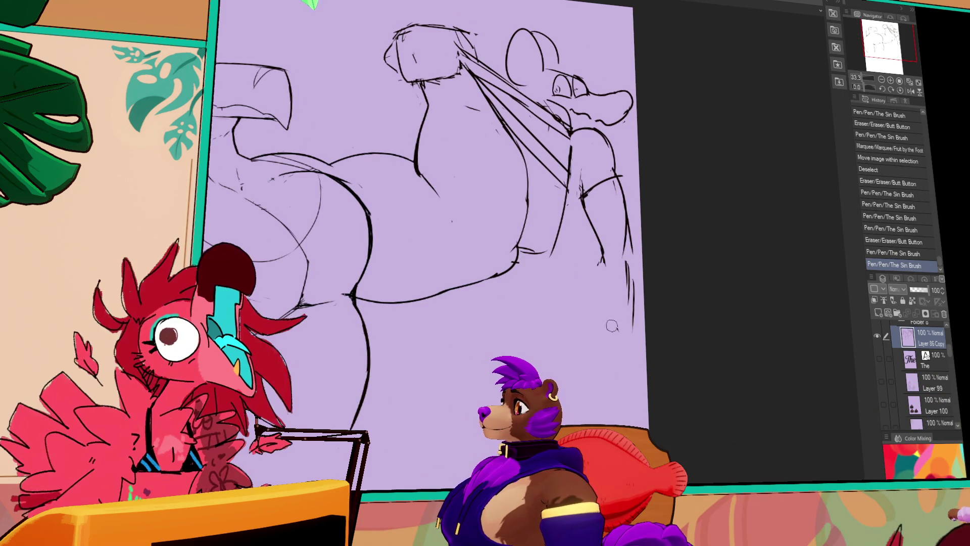
pyautogui.moveTo(604, 263)
pyautogui.mouseDown()
pyautogui.moveTo(618, 328)
pyautogui.moveTo(632, 304)
pyautogui.mouseUp()
pyautogui.moveTo(635, 247); pyautogui.dragTo(638, 328)
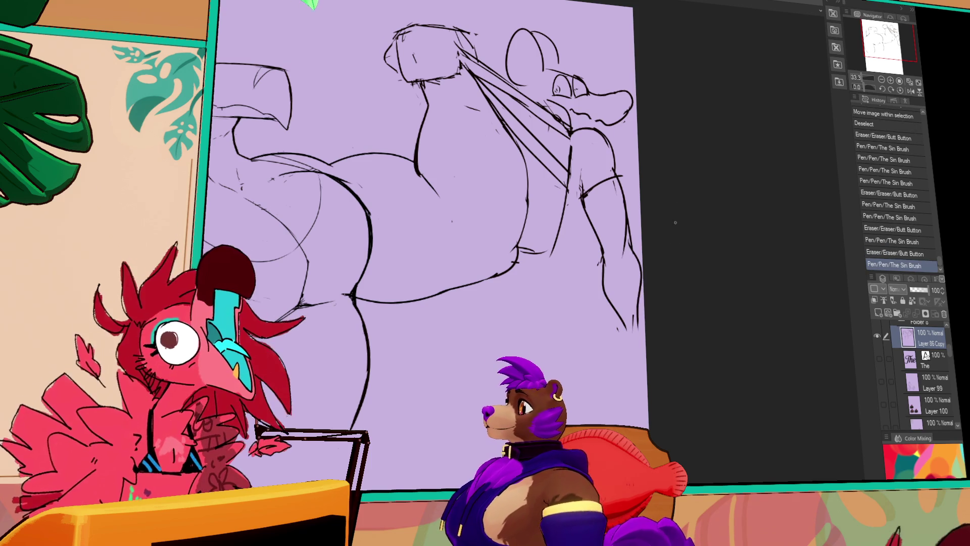
pyautogui.moveTo(758, 137); pyautogui.dragTo(766, 150)
pyautogui.moveTo(631, 225)
pyautogui.mouseDown()
pyautogui.moveTo(638, 252)
pyautogui.moveTo(636, 235)
pyautogui.moveTo(635, 252)
pyautogui.moveTo(596, 259)
pyautogui.moveTo(593, 279)
pyautogui.mouseUp()
pyautogui.moveTo(528, 280); pyautogui.dragTo(531, 314)
# Step: Redraw the belly junction and draw the long leg line down from the belly
pyautogui.hotkey('ctrl', 'z')
pyautogui.moveTo(528, 377)
pyautogui.mouseDown()
pyautogui.moveTo(642, 340)
pyautogui.moveTo(662, 307)
pyautogui.mouseUp()
pyautogui.moveTo(520, 235)
pyautogui.mouseDown()
pyautogui.moveTo(515, 303)
pyautogui.moveTo(511, 285)
pyautogui.mouseUp()
pyautogui.hotkey('ctrl', 'z')
pyautogui.moveTo(511, 214); pyautogui.dragTo(530, 315)
pyautogui.moveTo(526, 273)
pyautogui.mouseDown()
pyautogui.moveTo(528, 323)
pyautogui.moveTo(480, 394)
pyautogui.mouseUp()
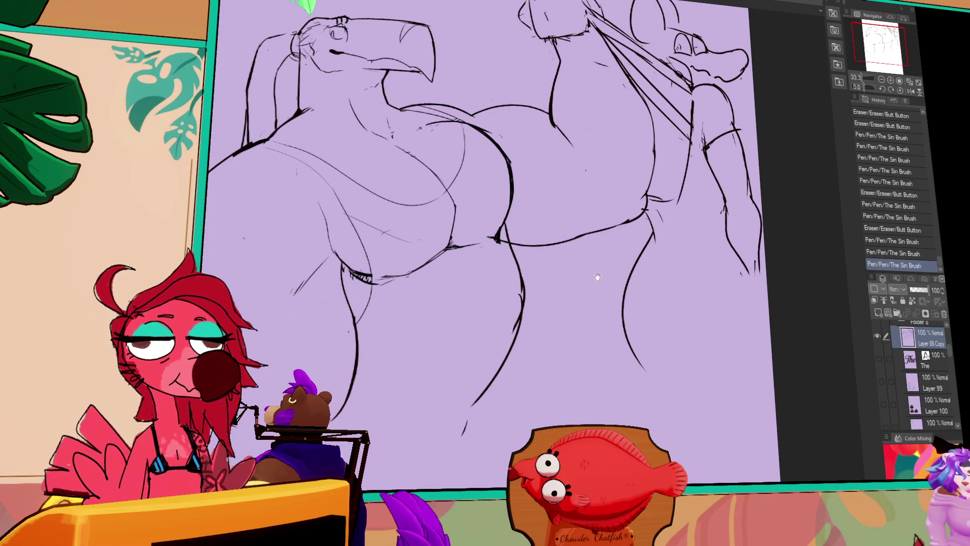
# Step: Touch up the leg line with short pen and eraser strokes
pyautogui.moveTo(580, 283)
pyautogui.mouseDown()
pyautogui.moveTo(580, 268)
pyautogui.moveTo(645, 260)
pyautogui.moveTo(641, 300)
pyautogui.mouseUp()
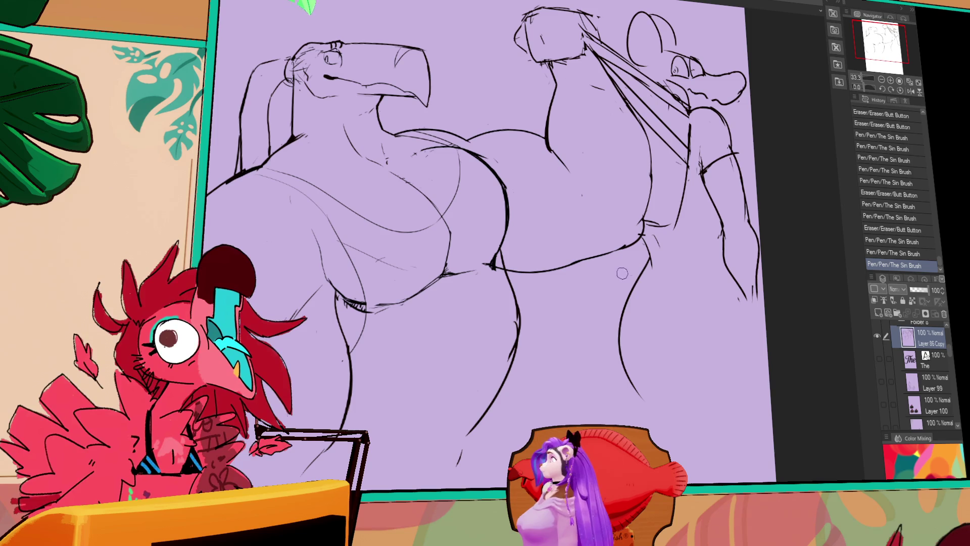
pyautogui.moveTo(555, 320); pyautogui.dragTo(561, 303)
pyautogui.moveTo(508, 323); pyautogui.dragTo(505, 329)
pyautogui.moveTo(521, 291)
pyautogui.mouseDown()
pyautogui.moveTo(508, 333)
pyautogui.moveTo(518, 335)
pyautogui.mouseUp()
pyautogui.moveTo(580, 292)
pyautogui.mouseDown()
pyautogui.moveTo(605, 306)
pyautogui.moveTo(606, 324)
pyautogui.mouseUp()
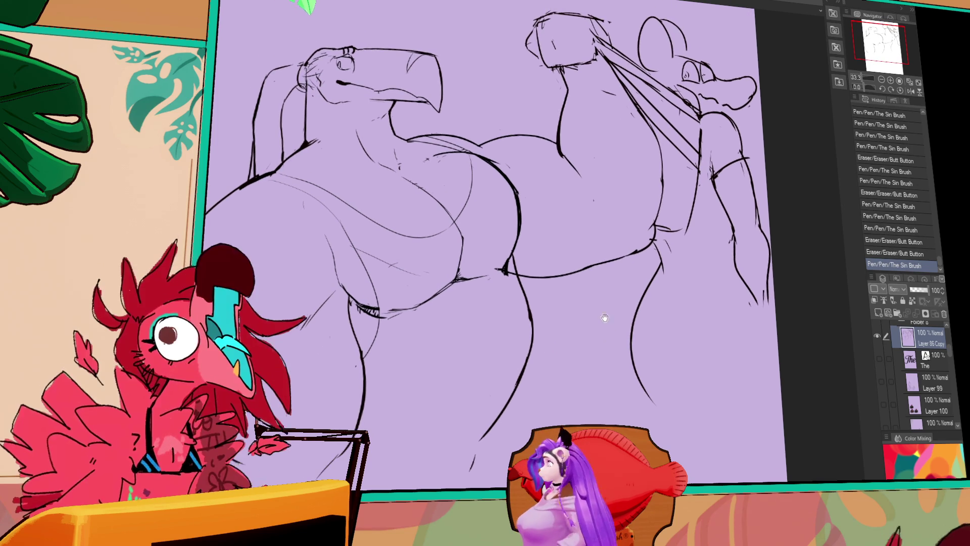
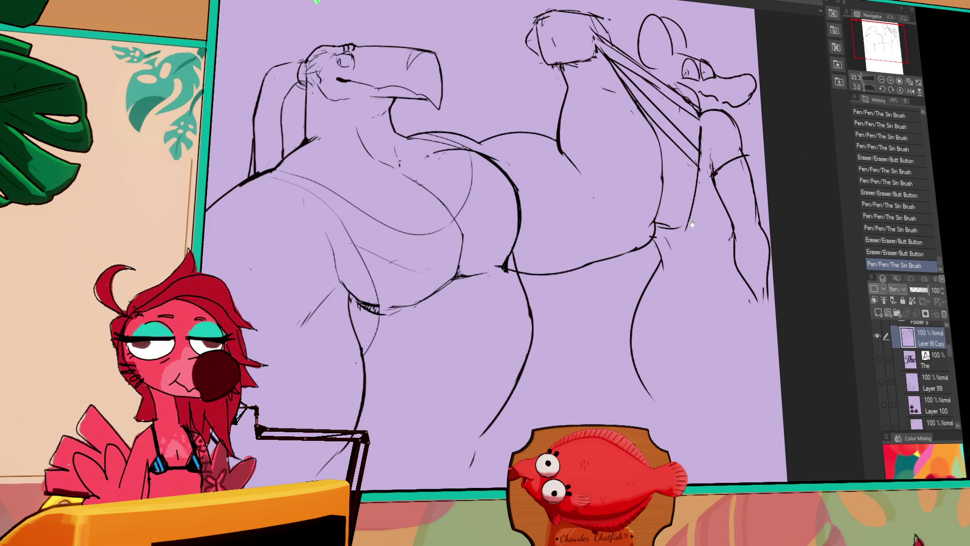
# Step: Erase and redraw the right figure's lower leg curve with cleaner strokes
pyautogui.moveTo(654, 268); pyautogui.dragTo(634, 361)
pyautogui.moveTo(667, 273); pyautogui.dragTo(587, 424)
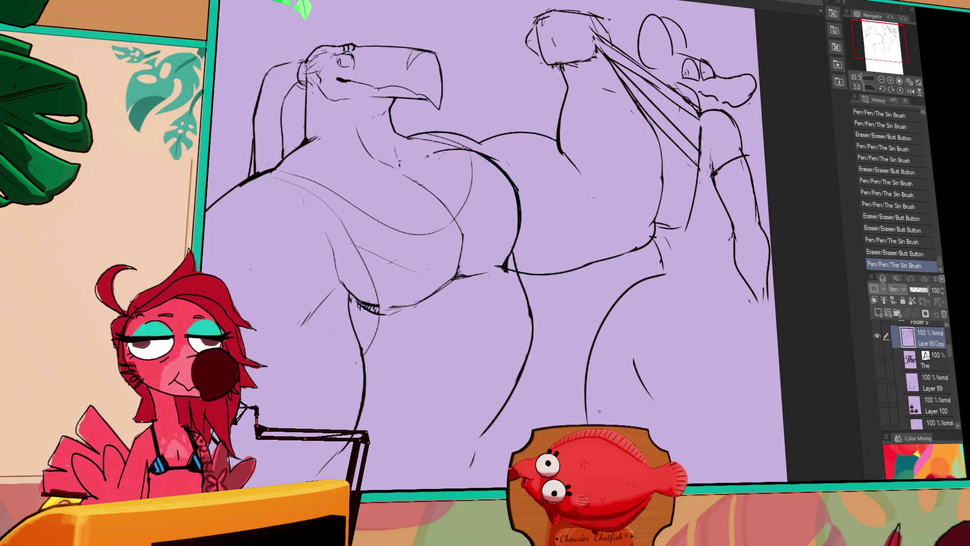
pyautogui.moveTo(634, 359); pyautogui.dragTo(657, 399)
pyautogui.moveTo(694, 303)
pyautogui.mouseDown()
pyautogui.moveTo(693, 379)
pyautogui.moveTo(649, 424)
pyautogui.mouseUp()
pyautogui.moveTo(705, 323)
pyautogui.mouseDown()
pyautogui.moveTo(694, 379)
pyautogui.moveTo(703, 342)
pyautogui.moveTo(649, 423)
pyautogui.mouseUp()
# Step: Reshape the upper leg curve and redraw the outer edge of the right leg
pyautogui.moveTo(656, 275); pyautogui.dragTo(603, 323)
pyautogui.moveTo(662, 255); pyautogui.dragTo(655, 272)
pyautogui.moveTo(689, 300)
pyautogui.mouseDown()
pyautogui.moveTo(703, 327)
pyautogui.moveTo(685, 363)
pyautogui.mouseUp()
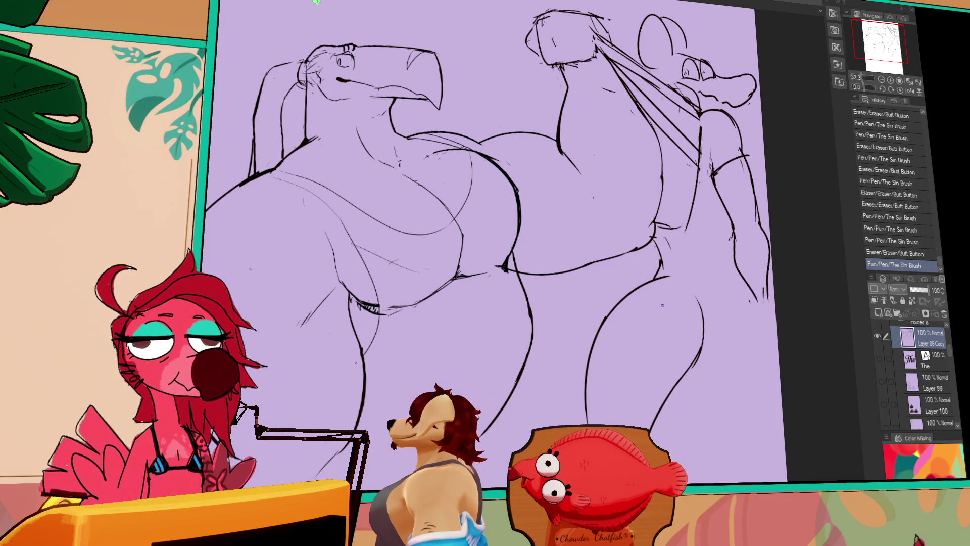
pyautogui.moveTo(809, 188); pyautogui.dragTo(804, 183)
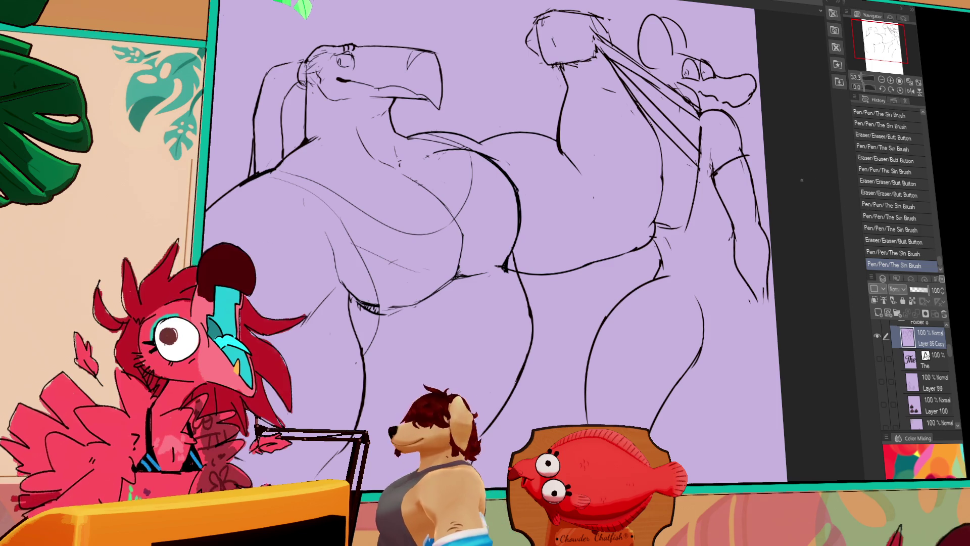
pyautogui.moveTo(489, 241)
pyautogui.mouseDown()
pyautogui.moveTo(595, 289)
pyautogui.moveTo(634, 294)
pyautogui.mouseUp()
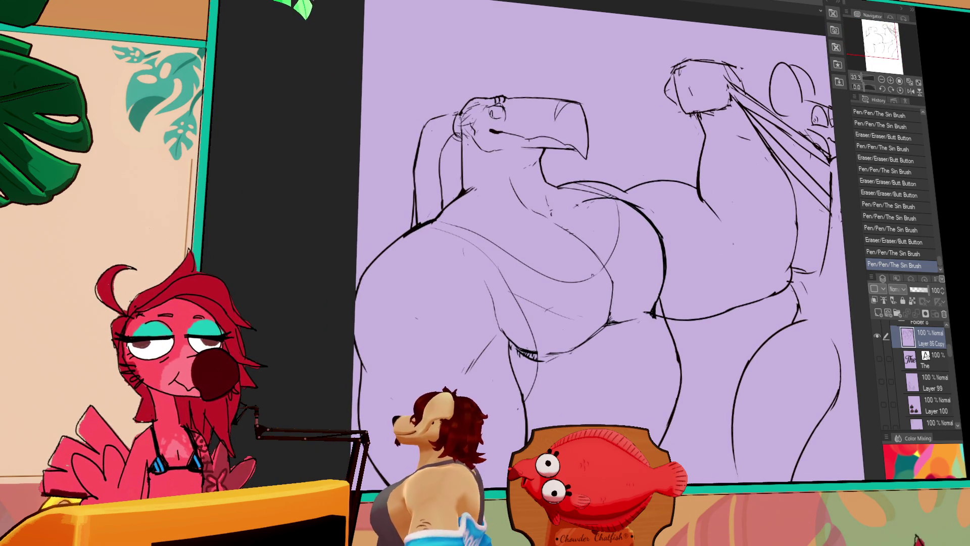
# Step: Clean up small pen marks on the right figure's leg
pyautogui.moveTo(604, 262)
pyautogui.mouseDown()
pyautogui.moveTo(595, 269)
pyautogui.moveTo(592, 255)
pyautogui.mouseUp()
pyautogui.moveTo(653, 115); pyautogui.dragTo(646, 172)
pyautogui.hotkey('ctrl', 'z')
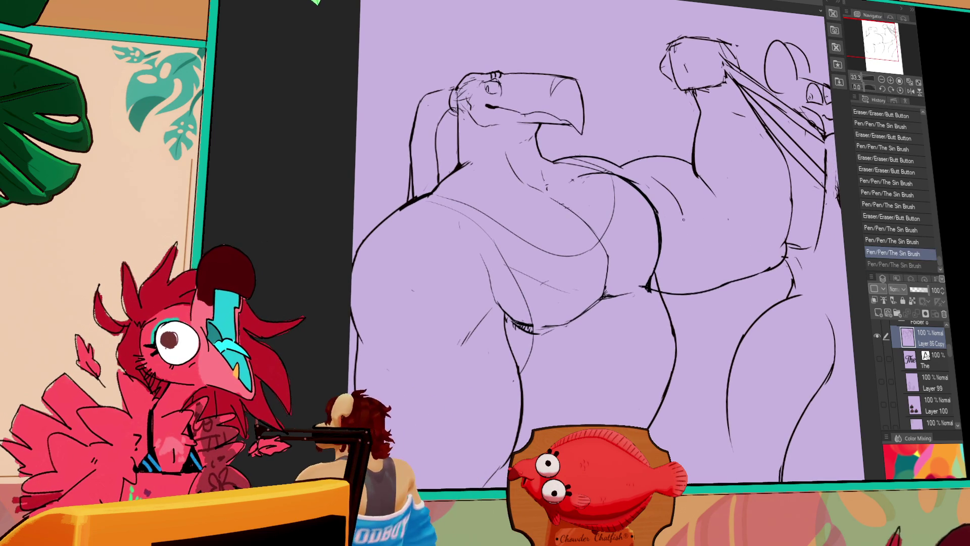
pyautogui.moveTo(645, 281)
pyautogui.mouseDown()
pyautogui.moveTo(649, 293)
pyautogui.moveTo(654, 281)
pyautogui.moveTo(664, 307)
pyautogui.mouseUp()
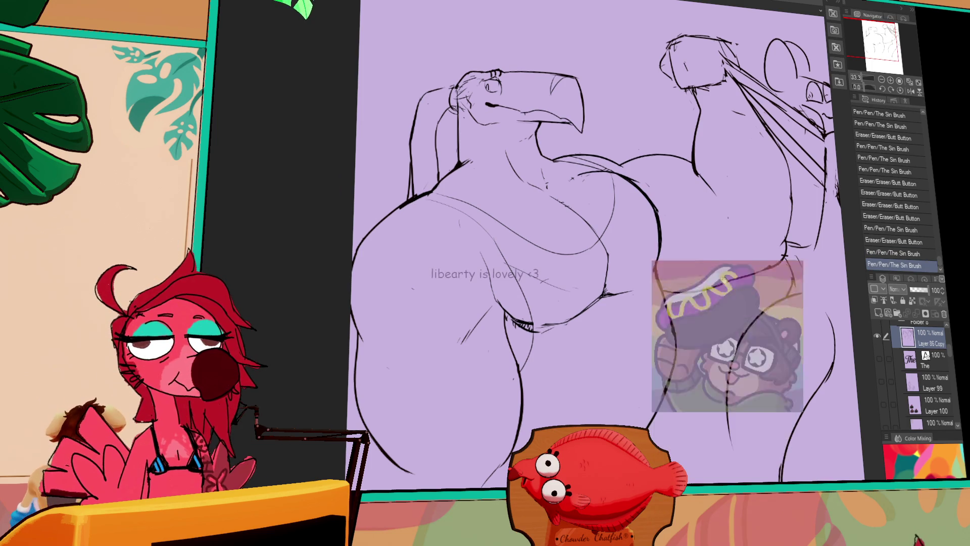
pyautogui.moveTo(716, 278)
pyautogui.mouseDown()
pyautogui.moveTo(718, 302)
pyautogui.moveTo(663, 323)
pyautogui.mouseUp()
# Step: Erase stray fragments and redraw short sections of the right figure's leg line
pyautogui.moveTo(665, 318); pyautogui.dragTo(669, 354)
pyautogui.moveTo(659, 295); pyautogui.dragTo(662, 334)
pyautogui.moveTo(654, 293); pyautogui.dragTo(662, 274)
pyautogui.moveTo(677, 360); pyautogui.dragTo(682, 390)
pyautogui.moveTo(667, 334); pyautogui.dragTo(662, 324)
pyautogui.moveTo(654, 299); pyautogui.dragTo(662, 286)
pyautogui.moveTo(667, 354); pyautogui.dragTo(670, 365)
pyautogui.moveTo(666, 314); pyautogui.dragTo(679, 397)
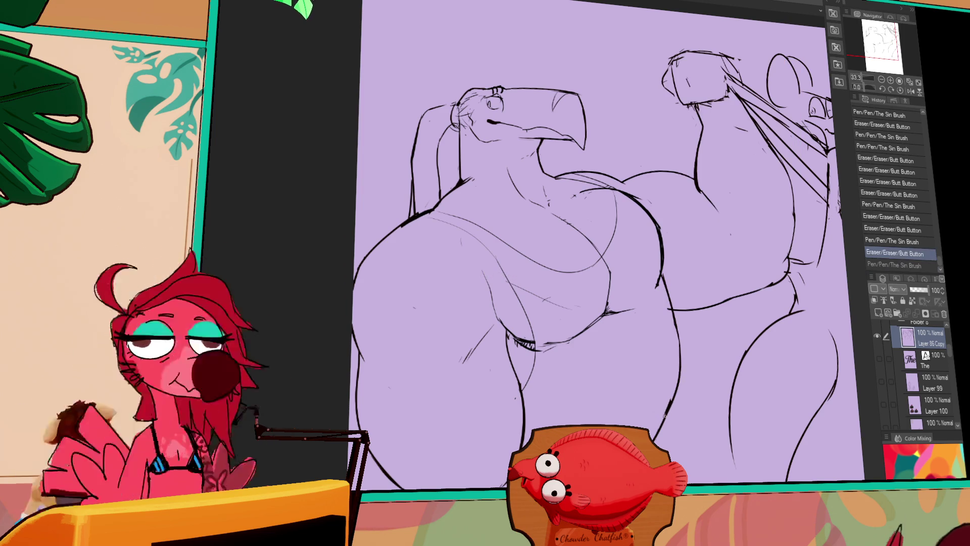
pyautogui.moveTo(748, 318); pyautogui.dragTo(668, 308)
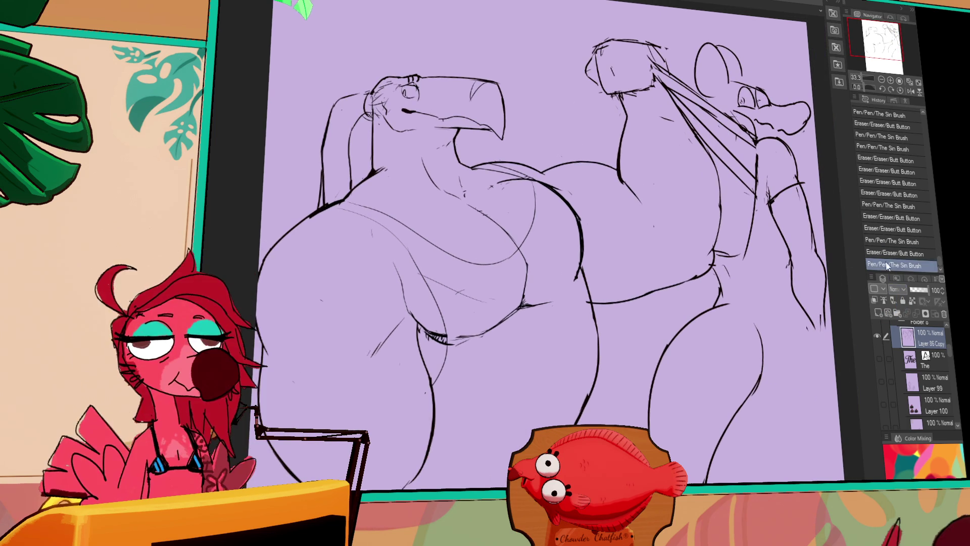
# Step: Undo an accidental long stroke across the canvas and clear the selection
pyautogui.moveTo(338, 40); pyautogui.dragTo(649, 346)
pyautogui.hotkey('ctrl', 'z')
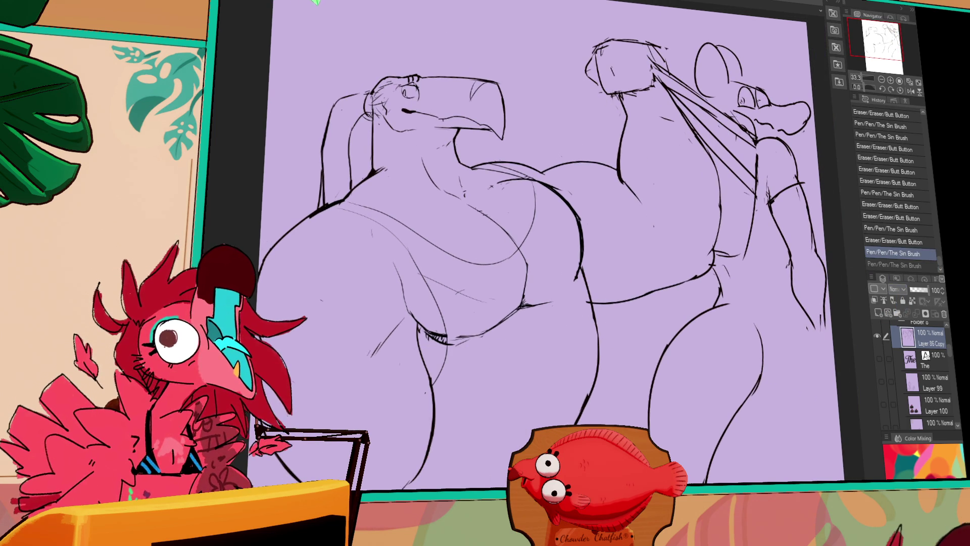
pyautogui.click(596, 403)
pyautogui.hotkey('ctrl', 'd')
# Step: Erase the lower leg ends of both figures and the stray line below the right leg
pyautogui.scroll(-1, 616, 399)
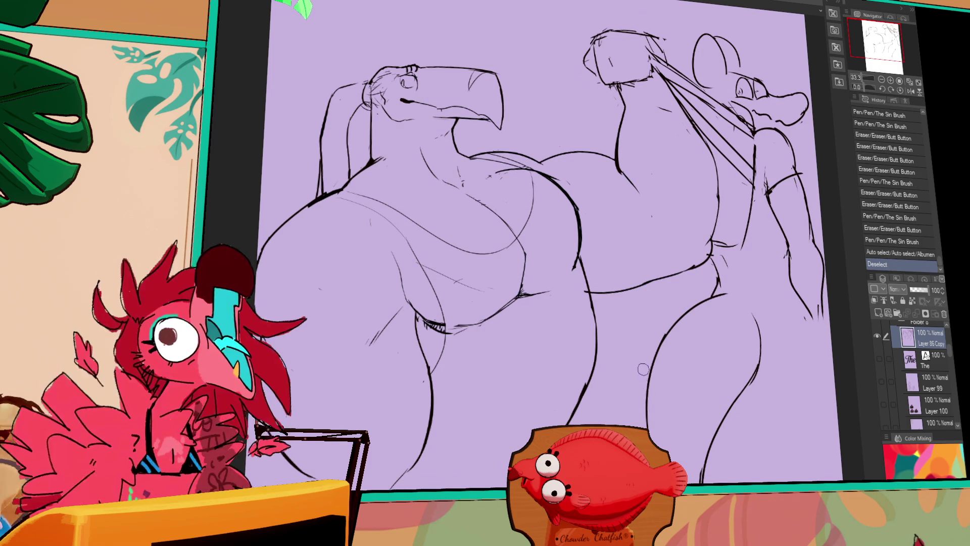
pyautogui.moveTo(429, 412); pyautogui.dragTo(429, 414)
pyautogui.moveTo(291, 455); pyautogui.dragTo(308, 473)
pyautogui.moveTo(433, 393)
pyautogui.mouseDown()
pyautogui.moveTo(728, 399)
pyautogui.moveTo(707, 465)
pyautogui.moveTo(659, 430)
pyautogui.mouseUp()
pyautogui.moveTo(723, 410); pyautogui.dragTo(703, 478)
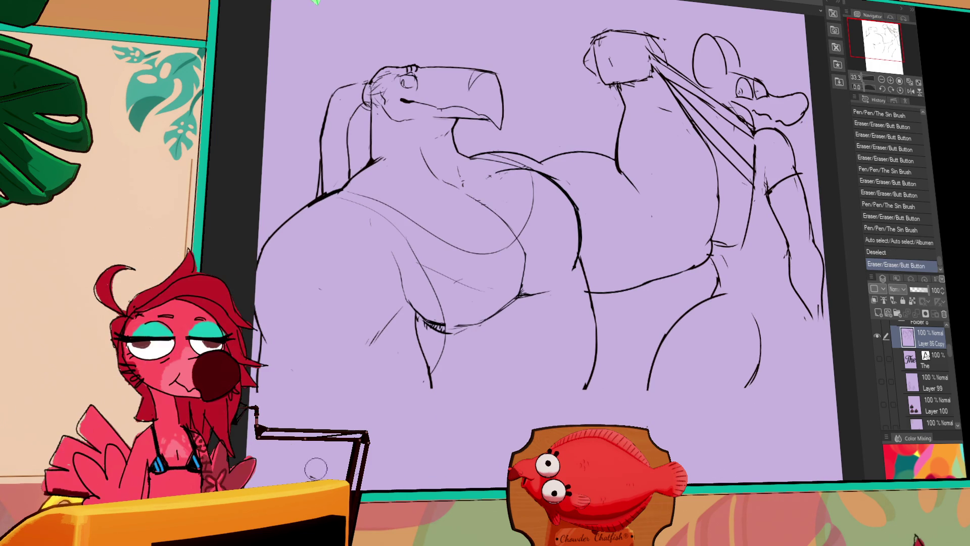
# Step: Add new strokes to the right figure's leg and strap, then hide the Layer 86 Copy sketch layer
pyautogui.press('p')
pyautogui.moveTo(812, 303); pyautogui.dragTo(804, 346)
pyautogui.moveTo(796, 311); pyautogui.dragTo(782, 329)
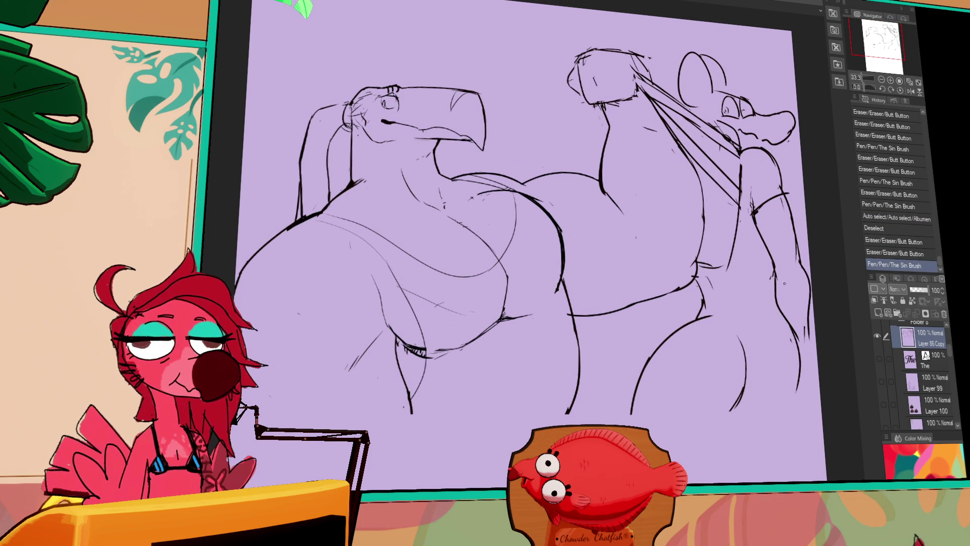
pyautogui.moveTo(740, 192); pyautogui.dragTo(761, 215)
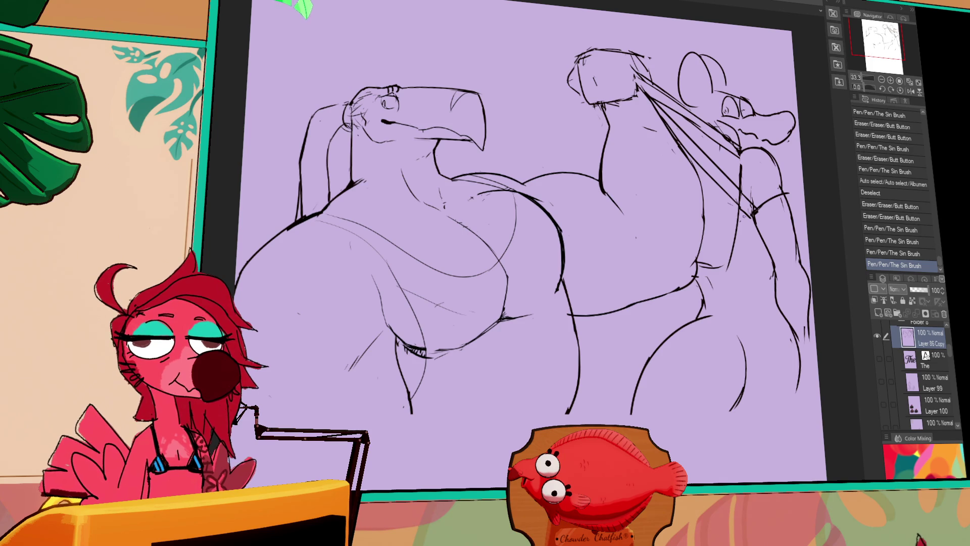
pyautogui.moveTo(731, 194); pyautogui.dragTo(725, 201)
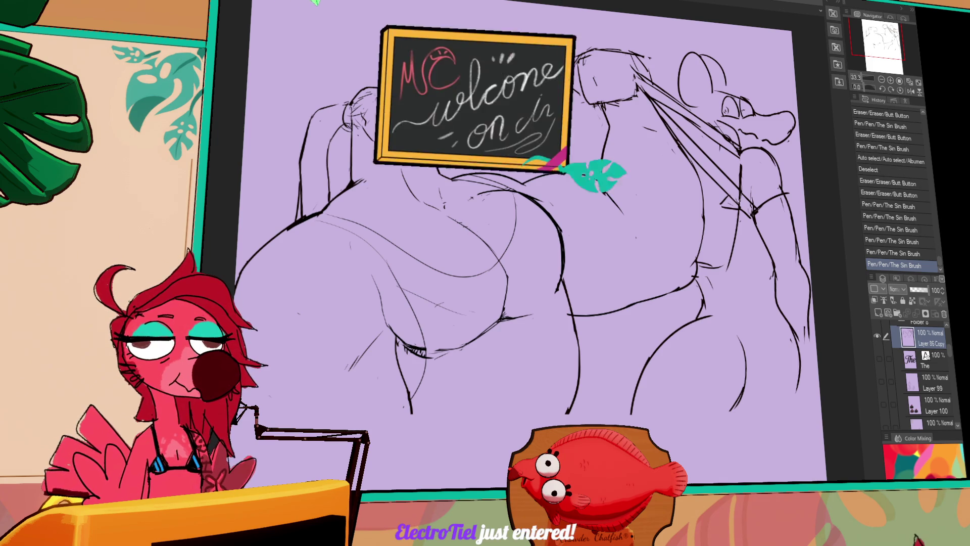
pyautogui.moveTo(780, 246); pyautogui.dragTo(782, 233)
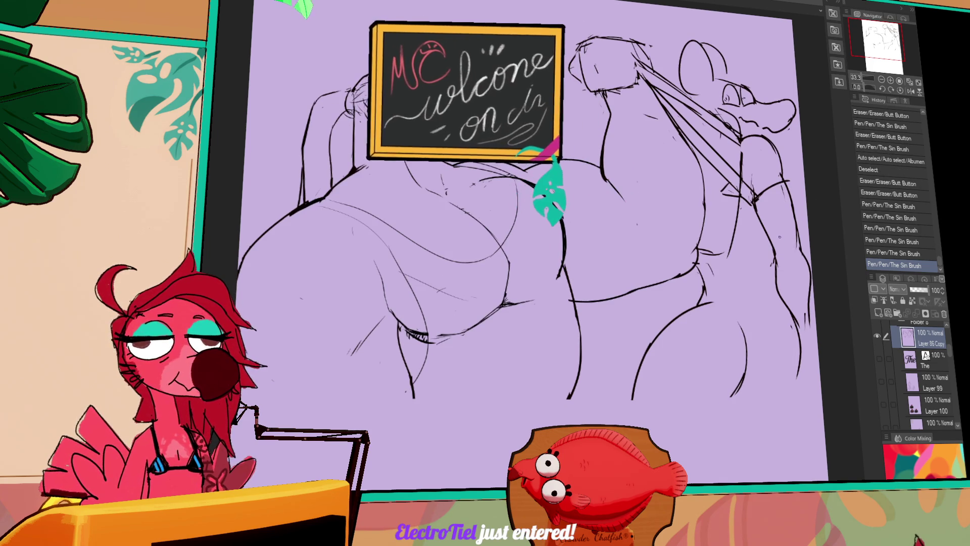
pyautogui.click(878, 336)
# Step: Add a new blank raster layer, zoom to 50%, and try a couple of test strokes
pyautogui.click(878, 313)
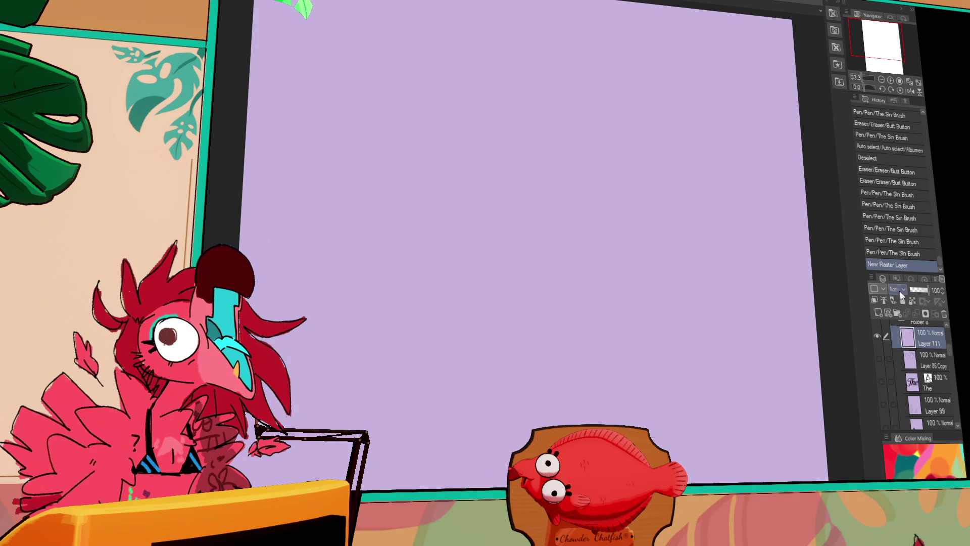
pyautogui.click(890, 80)
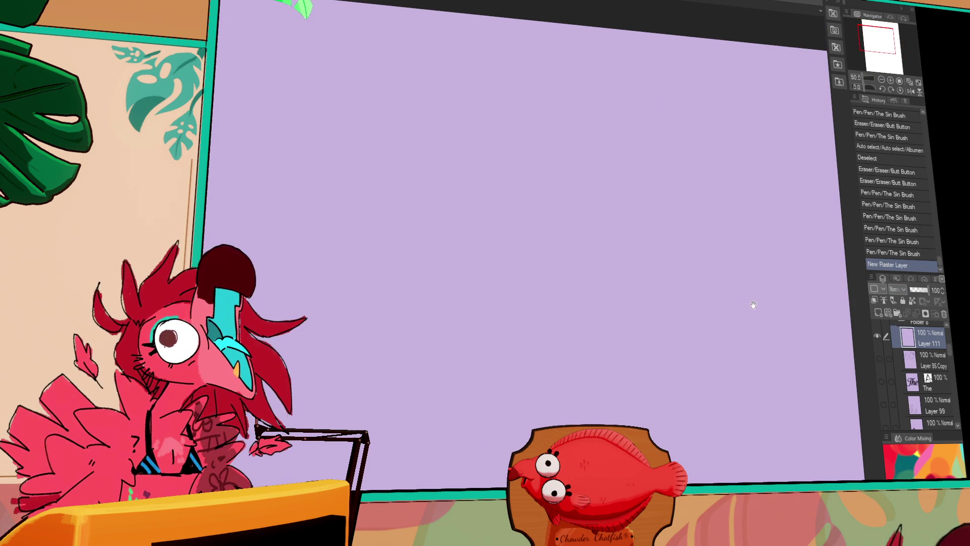
pyautogui.scroll(2, 702, 267)
pyautogui.moveTo(632, 260); pyautogui.dragTo(649, 188)
pyautogui.hotkey('ctrl', 'z')
pyautogui.moveTo(561, 278); pyautogui.dragTo(630, 265)
pyautogui.hotkey('ctrl', 'z')
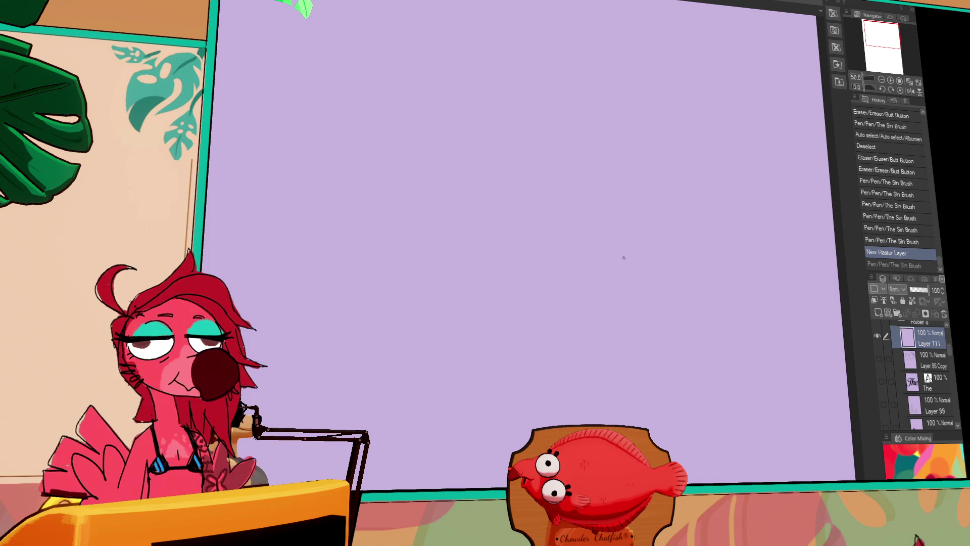
# Step: Sketch and redo several trial arcs for the head near the top of the canvas
pyautogui.moveTo(655, 191); pyautogui.dragTo(620, 268)
pyautogui.hotkey('ctrl', 'z')
pyautogui.moveTo(617, 158)
pyautogui.mouseDown()
pyautogui.moveTo(643, 177)
pyautogui.moveTo(571, 262)
pyautogui.mouseUp()
pyautogui.hotkey('ctrl', 'z')
pyautogui.moveTo(553, 114)
pyautogui.mouseDown()
pyautogui.moveTo(583, 101)
pyautogui.moveTo(560, 70)
pyautogui.moveTo(556, 124)
pyautogui.mouseUp()
pyautogui.hotkey('ctrl', 'z')
pyautogui.hotkey('ctrl', 'z')
pyautogui.moveTo(582, 48); pyautogui.dragTo(544, 100)
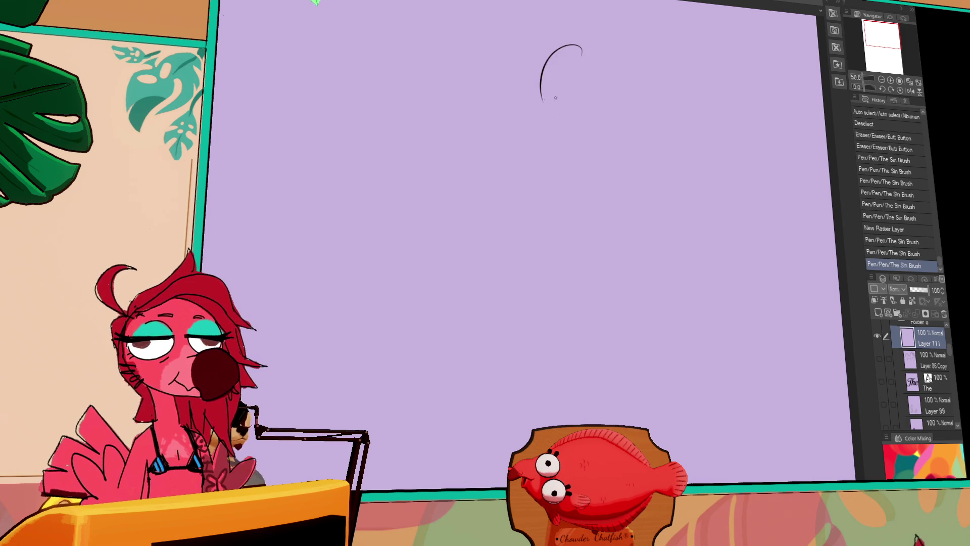
pyautogui.scroll(-1, 389, 139)
pyautogui.moveTo(482, 83); pyautogui.dragTo(433, 136)
pyautogui.hotkey('ctrl', 'z')
pyautogui.moveTo(457, 93); pyautogui.dragTo(464, 132)
# Step: Erase the trial arcs and draw a small round circle for the head
pyautogui.press('e')
pyautogui.moveTo(521, 78); pyautogui.dragTo(502, 76)
pyautogui.moveTo(443, 107); pyautogui.dragTo(458, 134)
pyautogui.press('p')
pyautogui.moveTo(451, 90)
pyautogui.mouseDown()
pyautogui.moveTo(469, 87)
pyautogui.moveTo(455, 130)
pyautogui.moveTo(442, 129)
pyautogui.mouseUp()
pyautogui.moveTo(455, 90)
pyautogui.mouseDown()
pyautogui.moveTo(458, 135)
pyautogui.moveTo(437, 122)
pyautogui.mouseUp()
pyautogui.moveTo(438, 121); pyautogui.dragTo(461, 137)
pyautogui.moveTo(452, 89)
pyautogui.mouseDown()
pyautogui.moveTo(485, 91)
pyautogui.moveTo(463, 101)
pyautogui.mouseUp()
pyautogui.moveTo(447, 90)
pyautogui.mouseDown()
pyautogui.moveTo(474, 95)
pyautogui.moveTo(490, 118)
pyautogui.mouseUp()
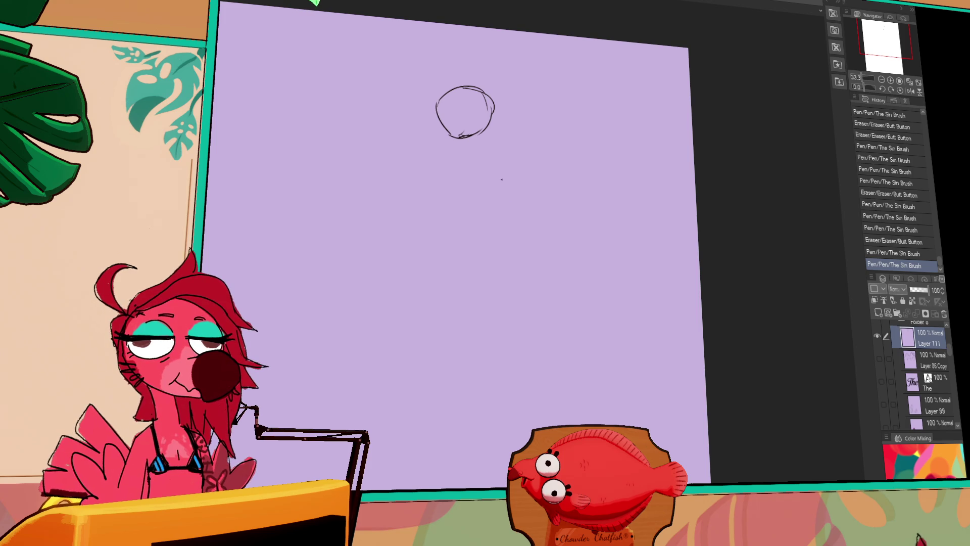
# Step: Rework the circle's lower, right and top edges
pyautogui.moveTo(447, 129); pyautogui.dragTo(507, 147)
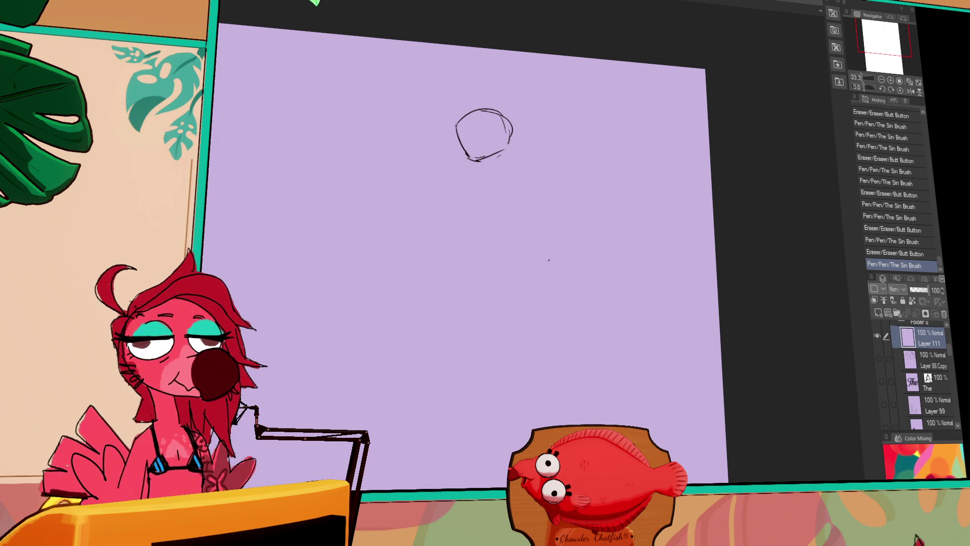
pyautogui.moveTo(500, 183); pyautogui.dragTo(528, 181)
pyautogui.moveTo(526, 181)
pyautogui.mouseDown()
pyautogui.moveTo(550, 175)
pyautogui.moveTo(531, 182)
pyautogui.mouseUp()
pyautogui.moveTo(507, 184); pyautogui.dragTo(551, 177)
pyautogui.moveTo(525, 136)
pyautogui.mouseDown()
pyautogui.moveTo(548, 144)
pyautogui.moveTo(526, 136)
pyautogui.mouseUp()
pyautogui.moveTo(498, 147)
pyautogui.mouseDown()
pyautogui.moveTo(538, 135)
pyautogui.moveTo(550, 154)
pyautogui.moveTo(500, 169)
pyautogui.mouseUp()
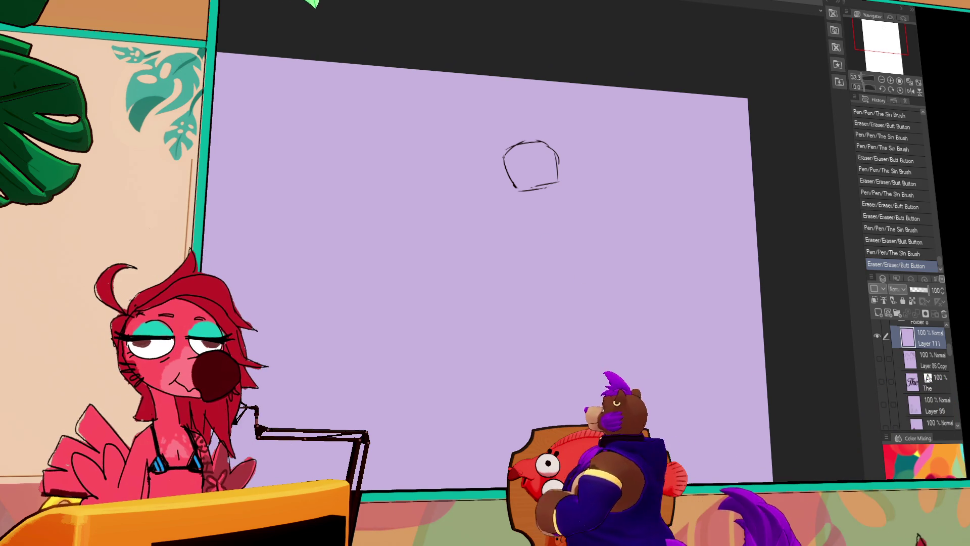
# Step: Paste the bird sketch with Ctrl+V, then zoom in and pan across it
pyautogui.hotkey('ctrl', 'v')
pyautogui.scroll(5, 320, 159)
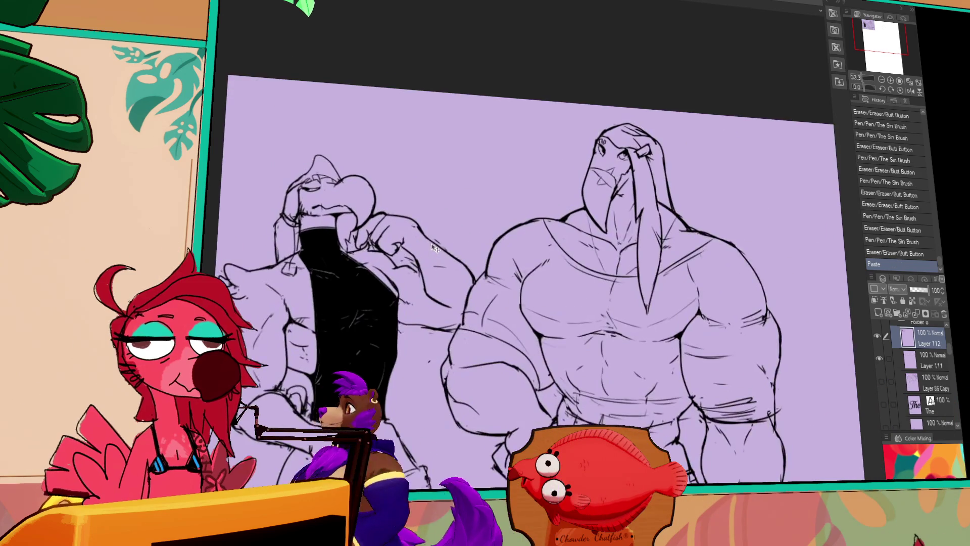
pyautogui.moveTo(606, 343)
pyautogui.mouseDown()
pyautogui.moveTo(579, 319)
pyautogui.moveTo(569, 323)
pyautogui.moveTo(654, 348)
pyautogui.moveTo(725, 343)
pyautogui.mouseUp()
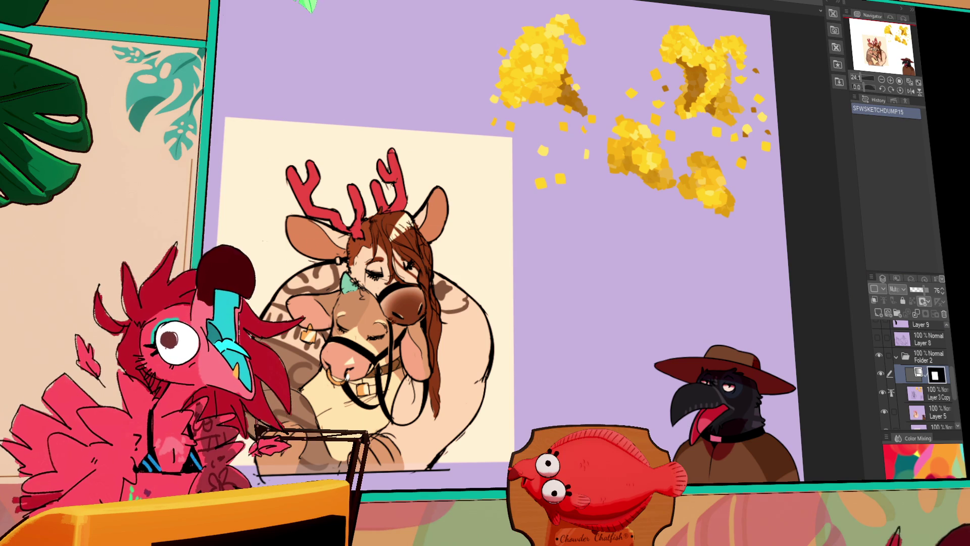
# Step: Hide Folder 2's deer artwork and show the bird sketch on Layer 8
pyautogui.scroll(3, 520, 245)
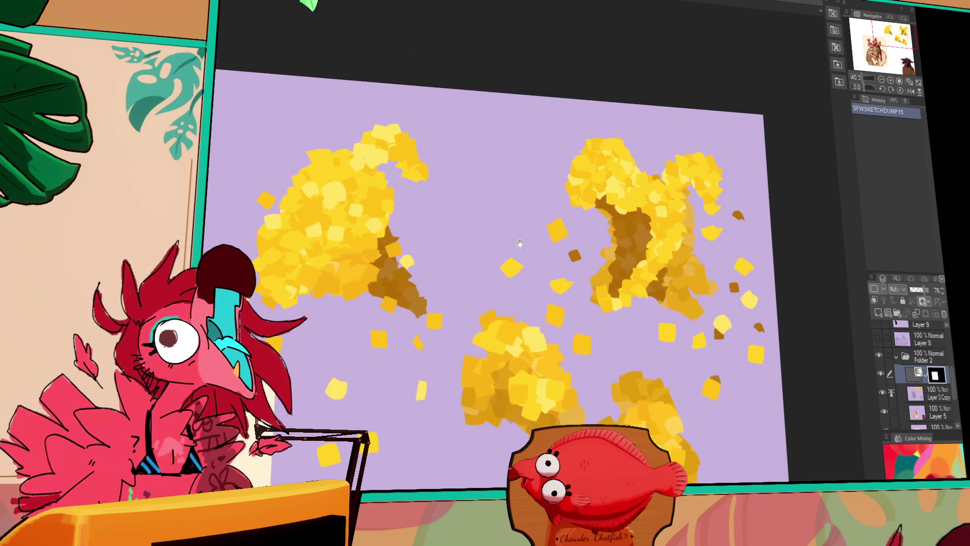
pyautogui.scroll(-5, 520, 244)
pyautogui.scroll(5, 492, 196)
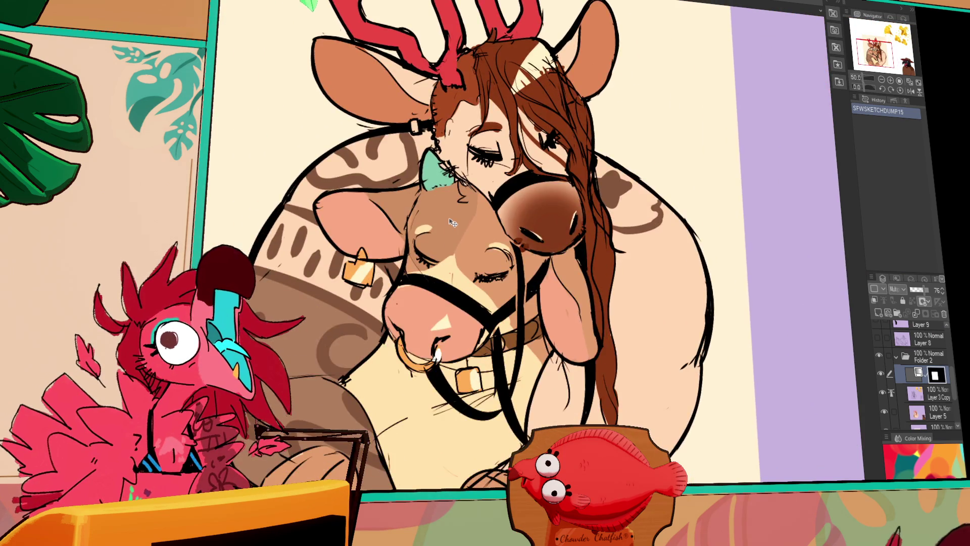
pyautogui.scroll(-4, 453, 222)
pyautogui.click(895, 355)
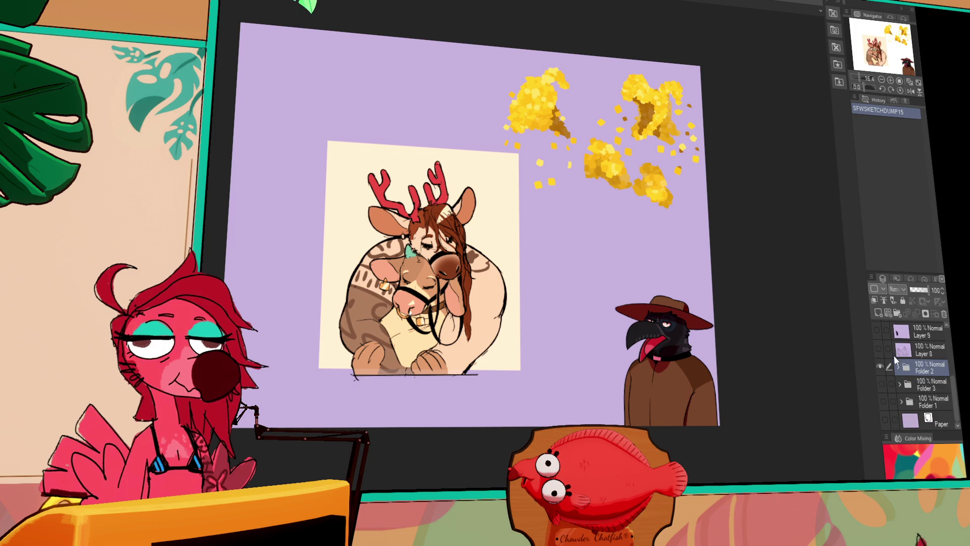
pyautogui.click(879, 365)
pyautogui.click(879, 348)
pyautogui.moveTo(582, 239); pyautogui.dragTo(769, 232)
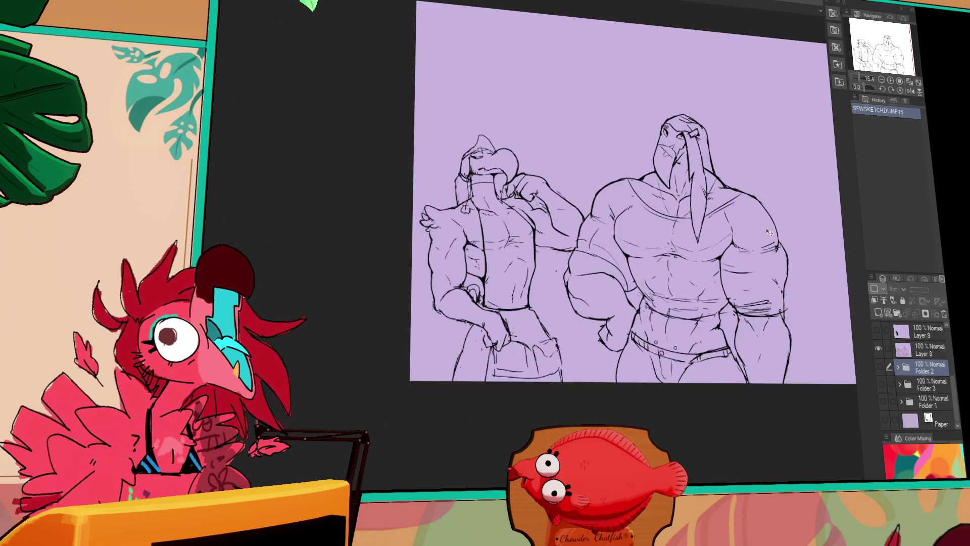
# Step: Select Layer 8 and move the whole sketch up and to the right
pyautogui.scroll(3, 770, 231)
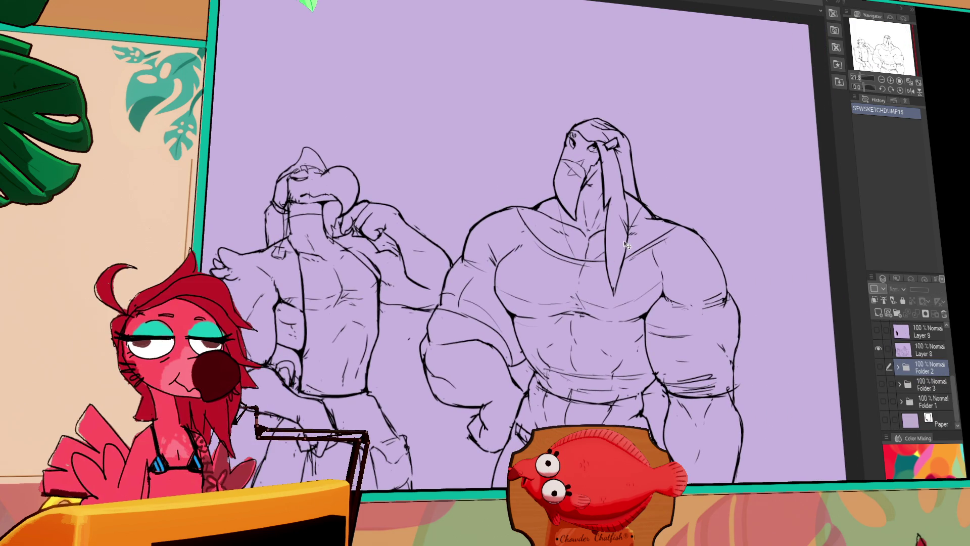
pyautogui.click(685, 224)
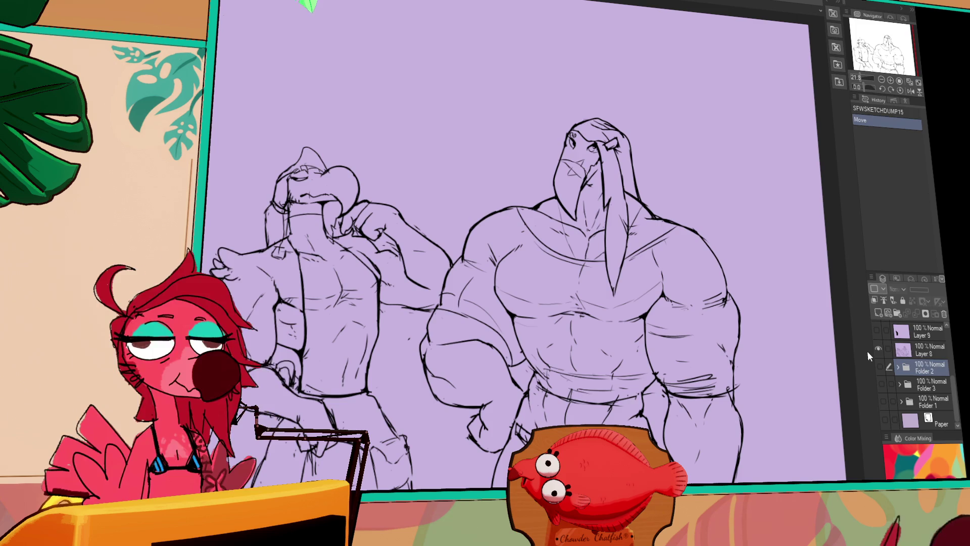
pyautogui.hotkey('ctrl', 'z')
pyautogui.click(903, 349)
pyautogui.moveTo(589, 329); pyautogui.dragTo(639, 216)
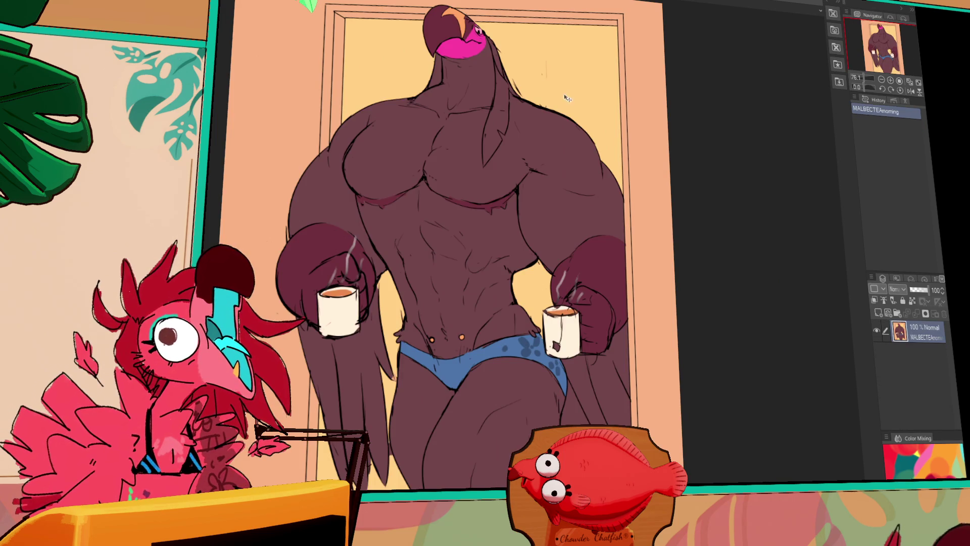
# Step: Zoom in and shift the view of the MALBECTEAmorning bird artwork
pyautogui.scroll(1, 580, 169)
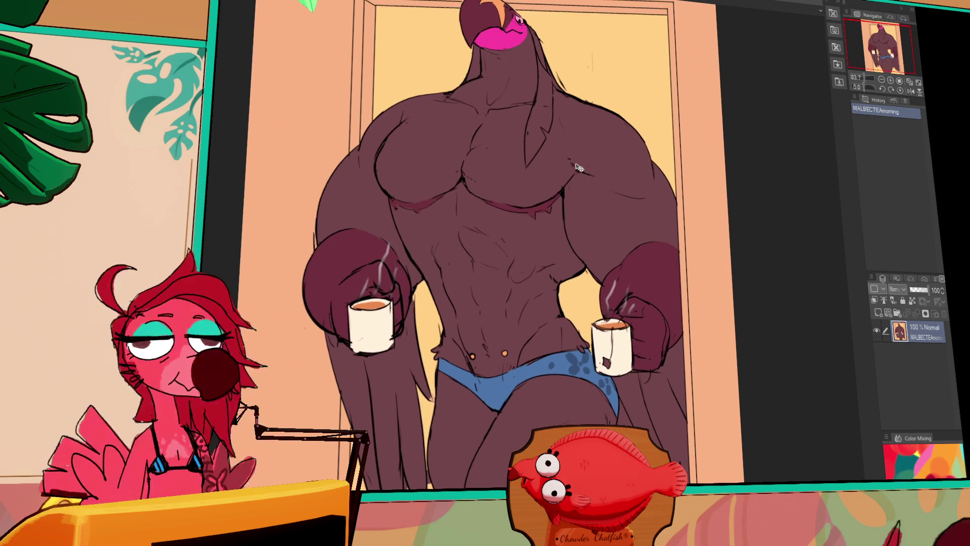
pyautogui.moveTo(612, 147); pyautogui.dragTo(622, 158)
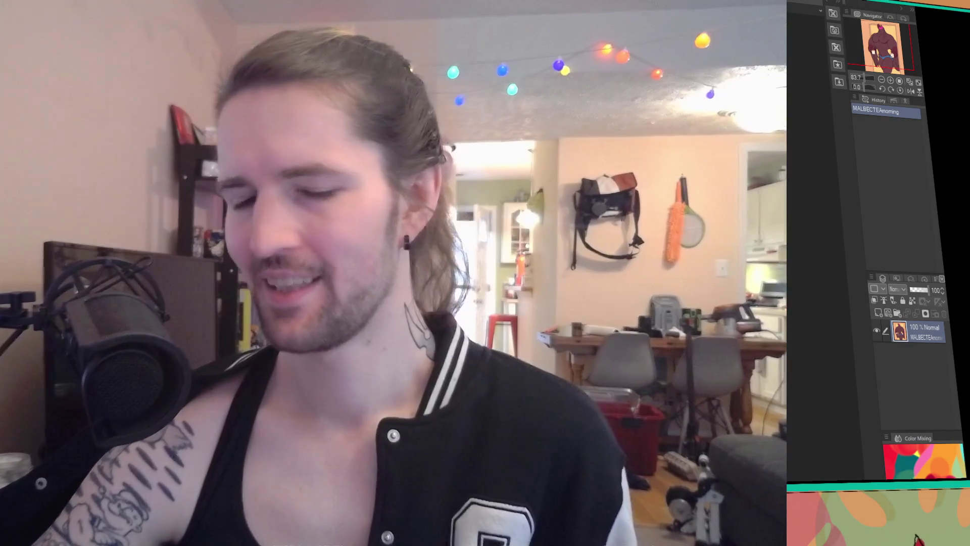
pyautogui.moveTo(917, 540); pyautogui.dragTo(897, 530)
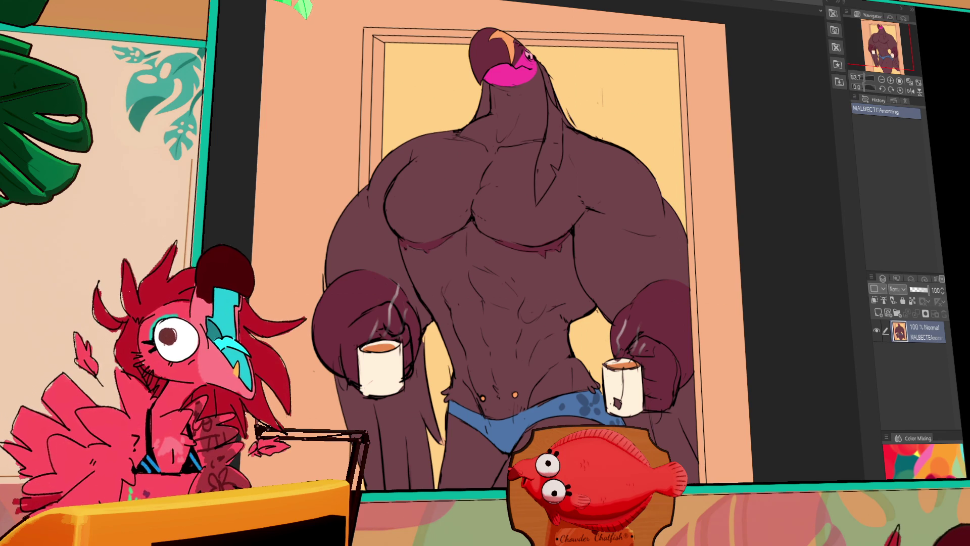
# Step: Zoom into the bird painting, pan up to its head, then zoom back out
pyautogui.moveTo(734, 323); pyautogui.dragTo(736, 336)
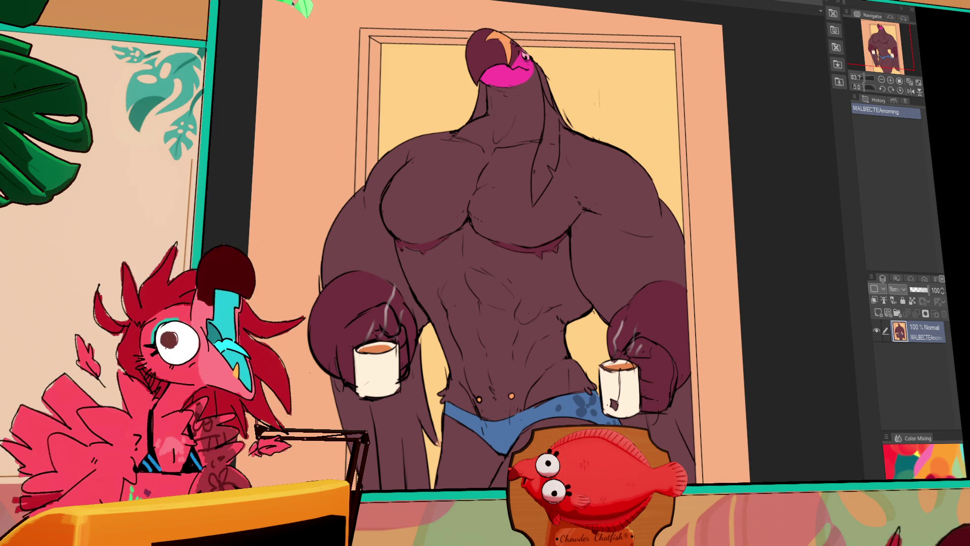
pyautogui.scroll(5, 559, 156)
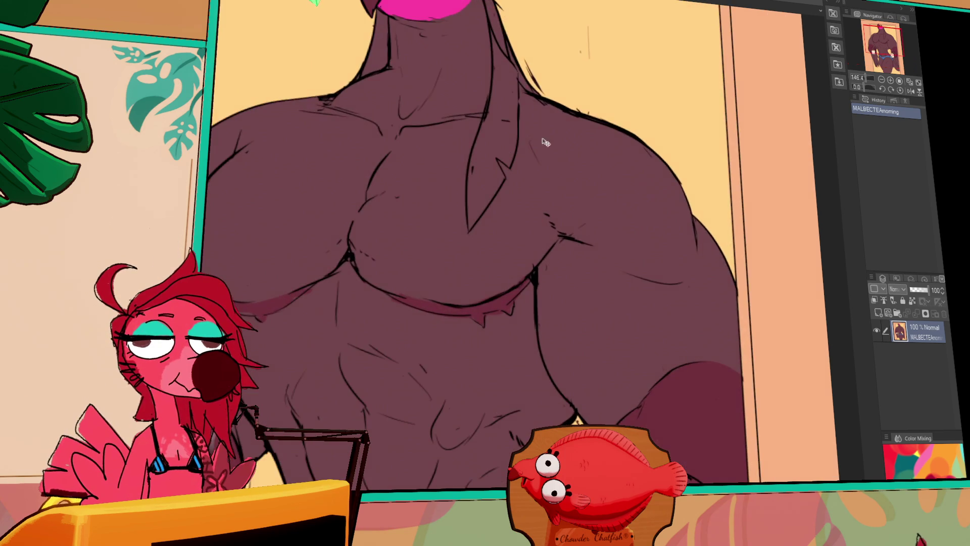
pyautogui.moveTo(559, 156); pyautogui.dragTo(581, 253)
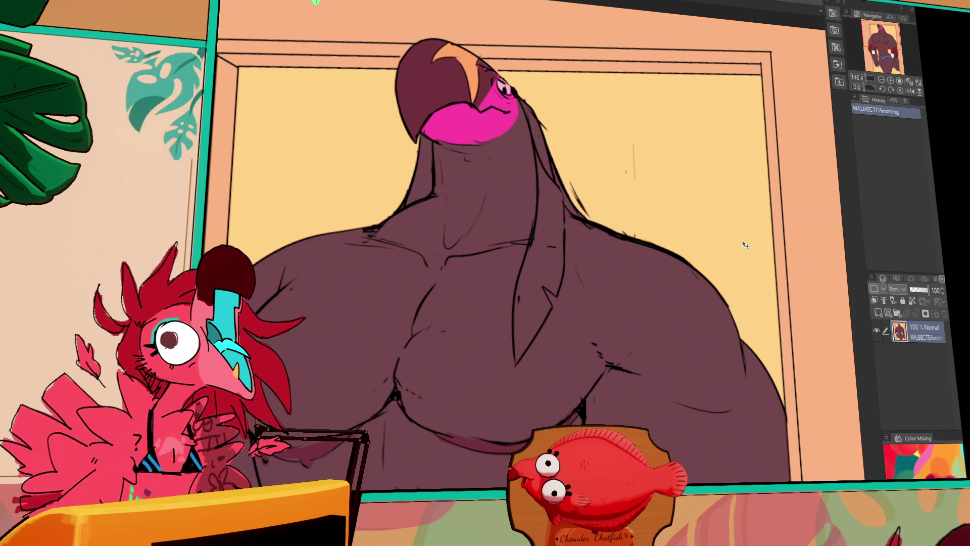
pyautogui.scroll(-2, 632, 278)
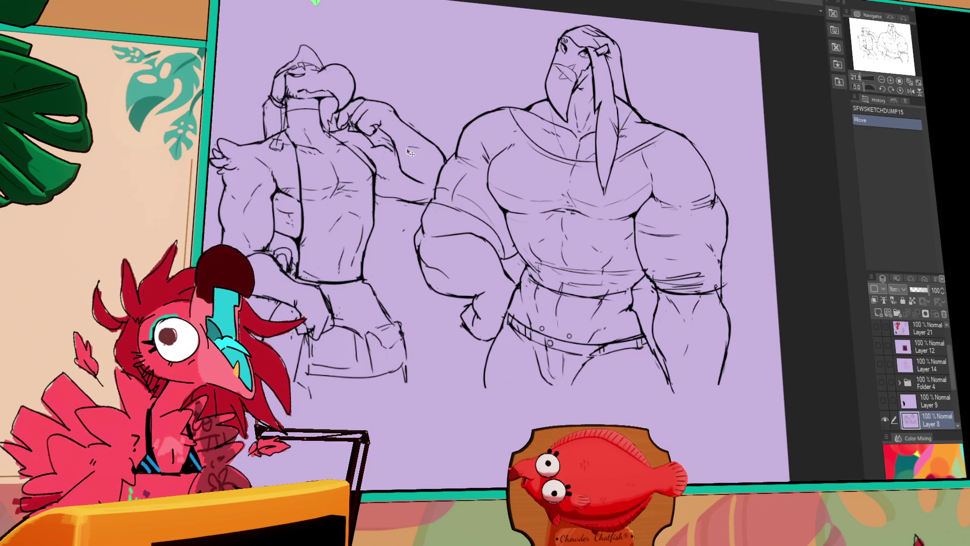
# Step: Erase and redraw the belt line on the right bird figure
pyautogui.moveTo(540, 205); pyautogui.dragTo(540, 197)
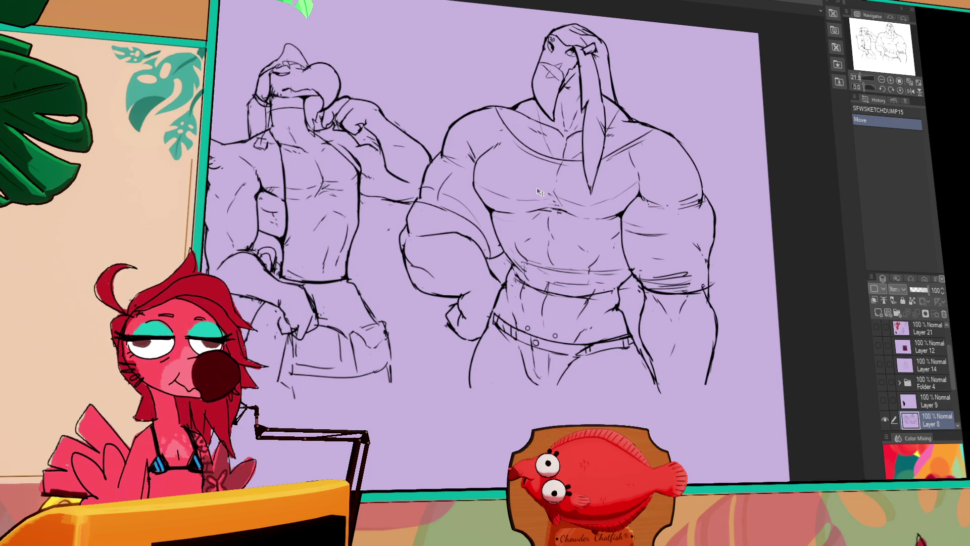
pyautogui.moveTo(610, 302); pyautogui.dragTo(618, 290)
pyautogui.moveTo(619, 285)
pyautogui.mouseDown()
pyautogui.moveTo(626, 281)
pyautogui.moveTo(619, 307)
pyautogui.mouseUp()
pyautogui.hotkey('ctrl', 'z')
pyautogui.moveTo(613, 294); pyautogui.dragTo(624, 313)
# Step: Select all and scale the whole drawing down, then switch to the next document
pyautogui.hotkey('ctrl', 'a')
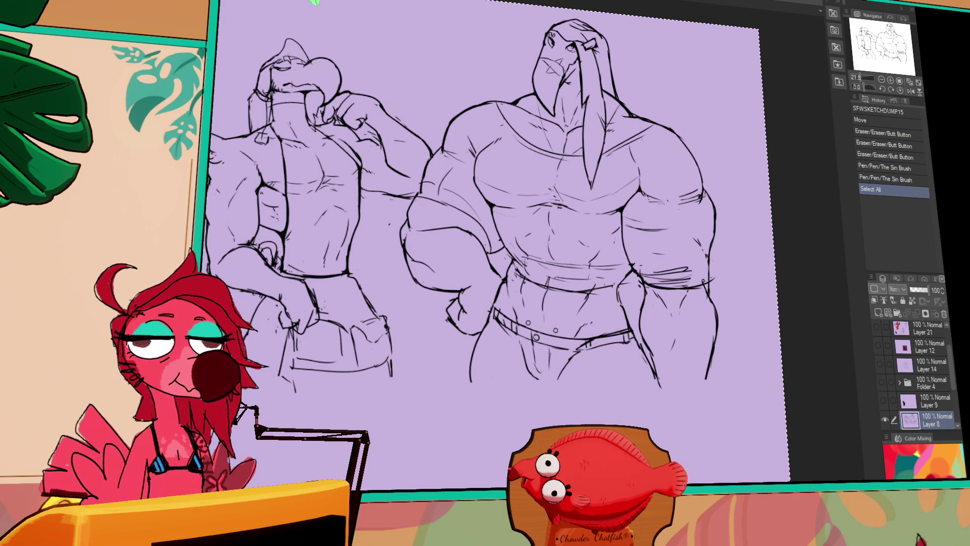
pyautogui.hotkey('ctrl', 't')
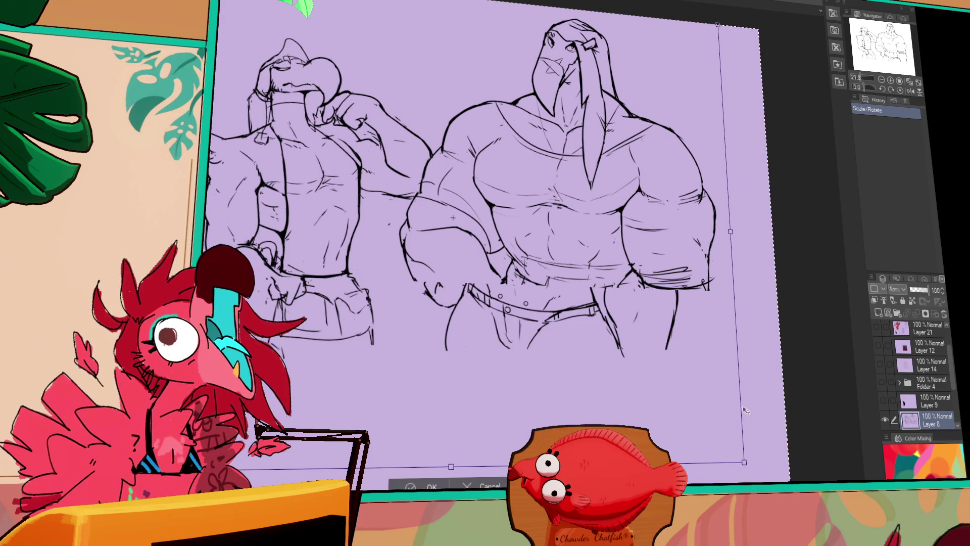
pyautogui.moveTo(768, 400); pyautogui.dragTo(737, 372)
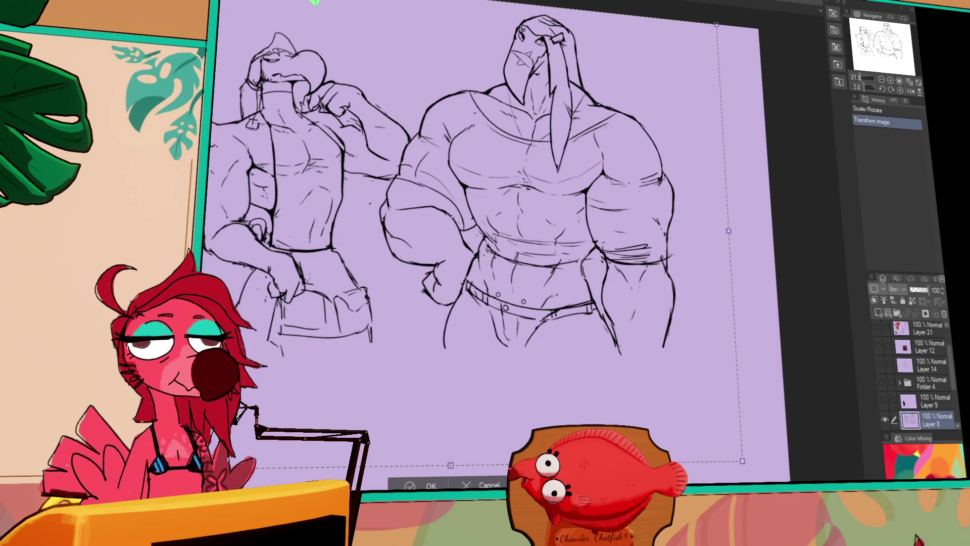
pyautogui.press('Return')
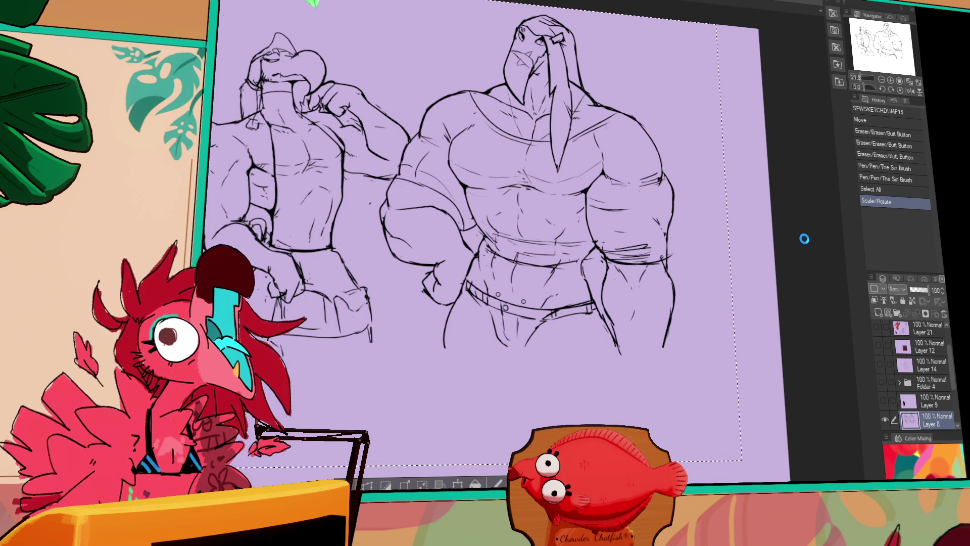
pyautogui.hotkey('ctrl', 'Tab')
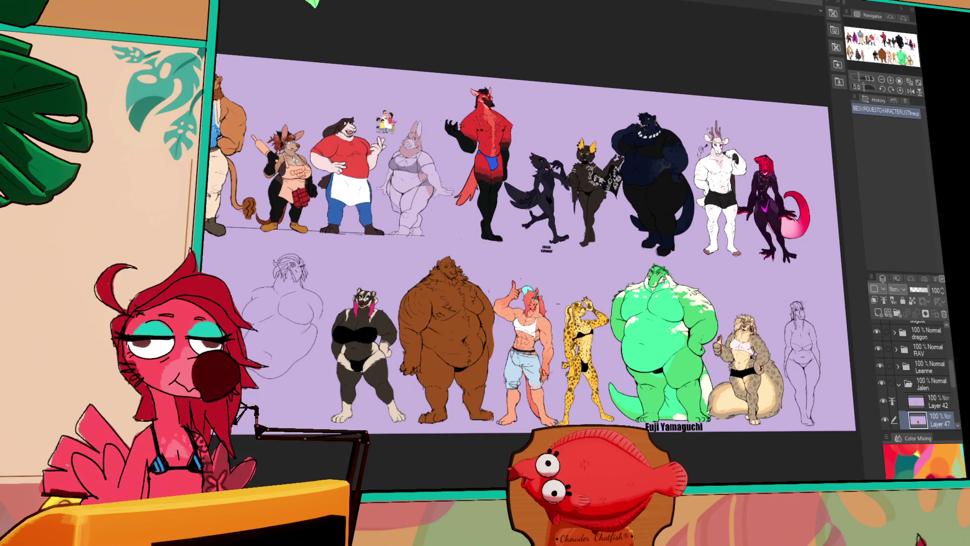
# Step: In the diner background document, adjust folder visibility and hide the pink-stroke layer
pyautogui.hotkey('ctrl', 'Tab')
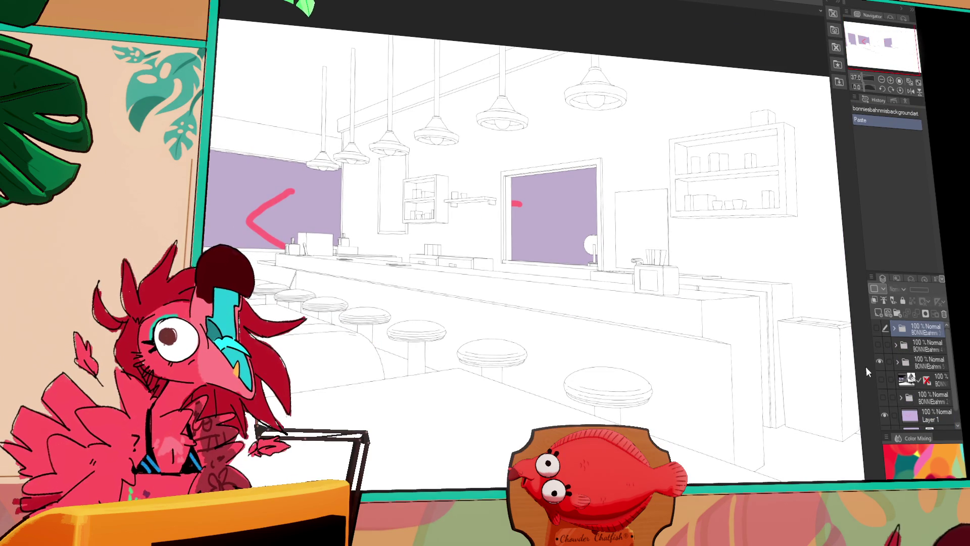
pyautogui.click(886, 346)
pyautogui.click(875, 334)
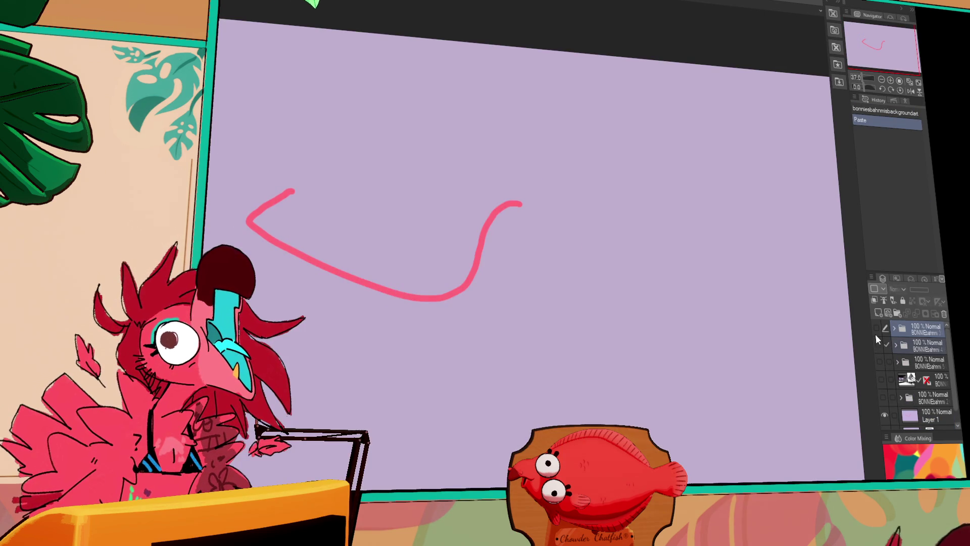
pyautogui.click(874, 327)
pyautogui.scroll(-1, 884, 355)
pyautogui.click(885, 399)
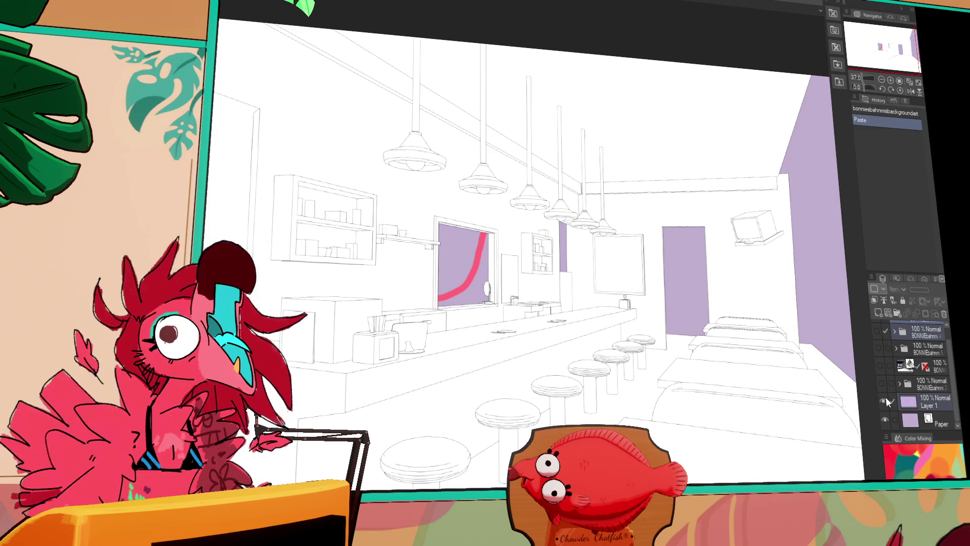
pyautogui.scroll(1, 905, 360)
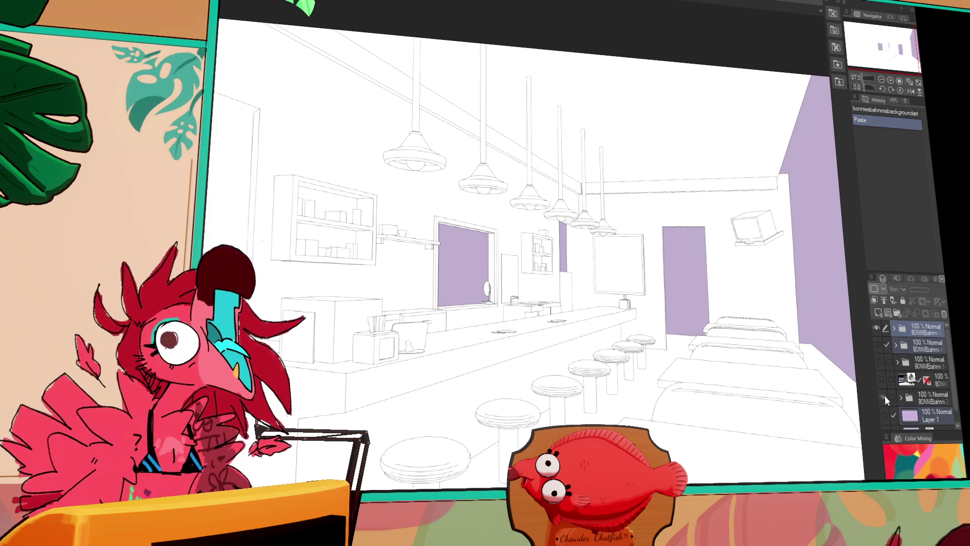
# Step: Swap the visible diner room views to show the red-shirted character folder
pyautogui.click(877, 328)
pyautogui.click(879, 362)
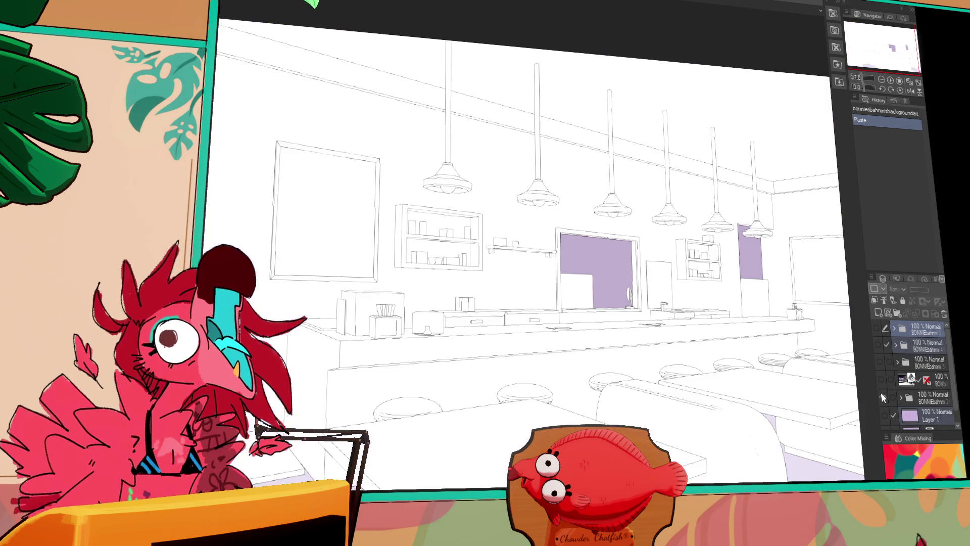
pyautogui.click(883, 397)
pyautogui.click(879, 362)
pyautogui.click(882, 397)
pyautogui.click(878, 344)
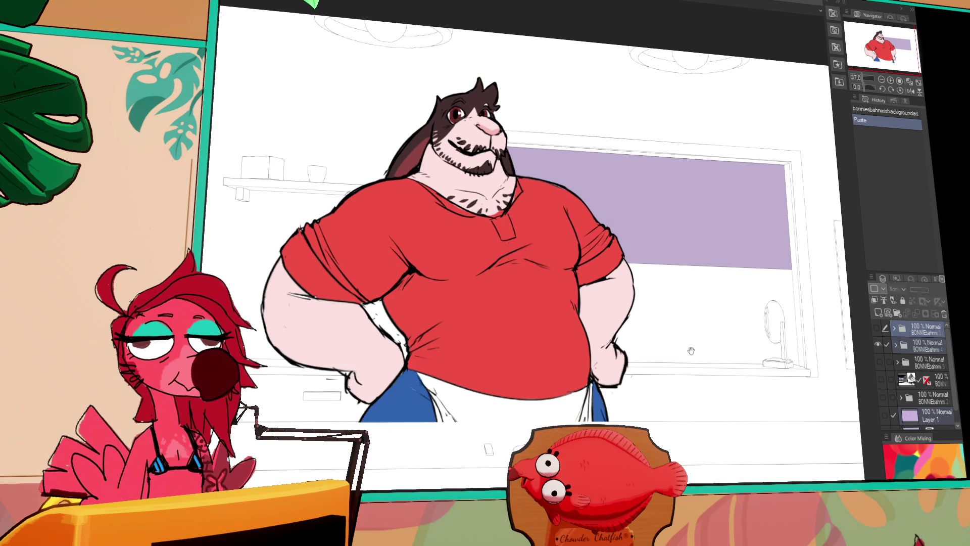
pyautogui.scroll(-1, 697, 336)
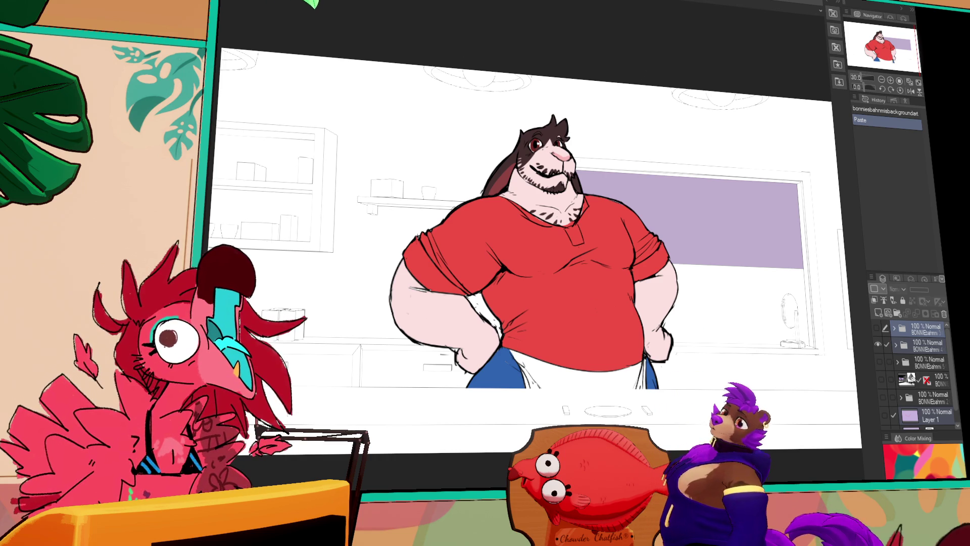
# Step: Glance over the bakery artwork, then return to the character lineup document
pyautogui.hotkey('ctrl', 'Tab')
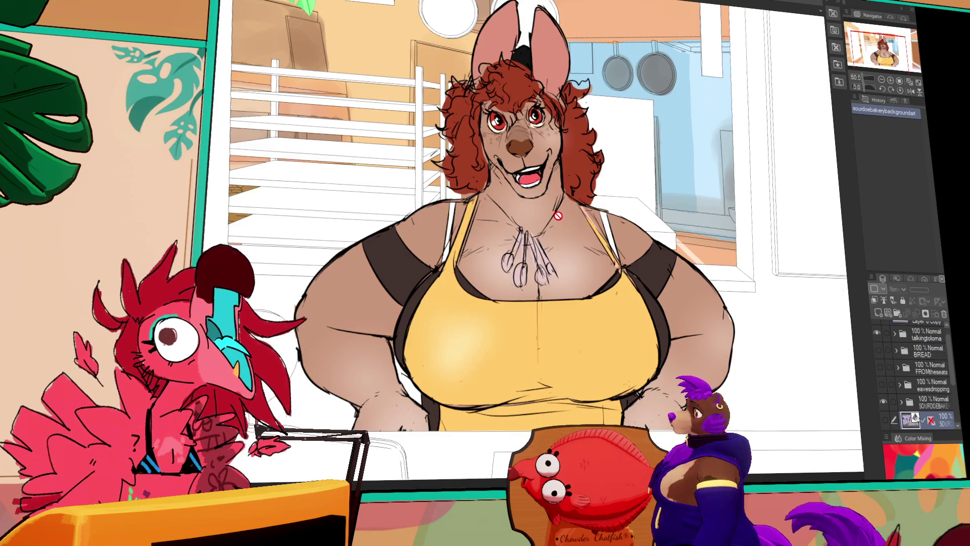
pyautogui.scroll(2, 588, 254)
pyautogui.scroll(-2, 587, 255)
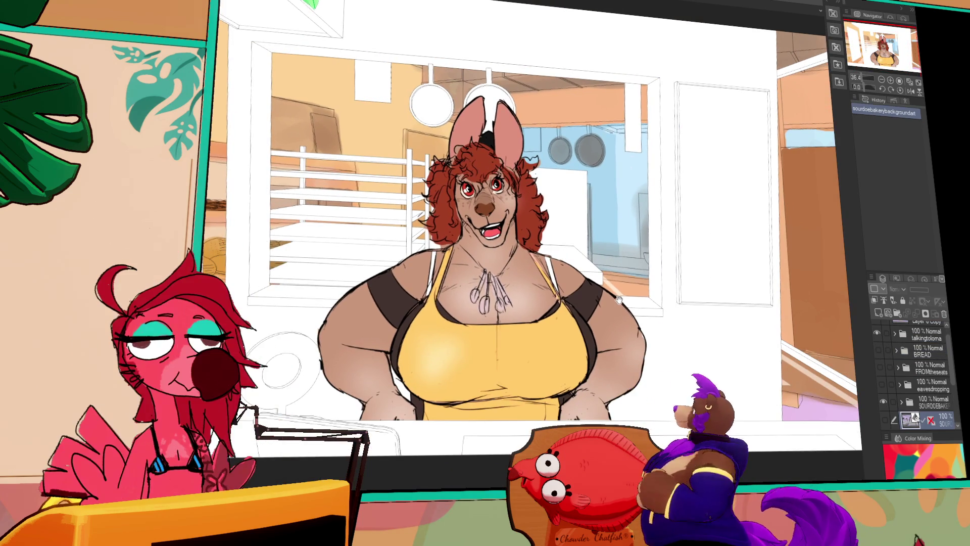
pyautogui.moveTo(674, 309); pyautogui.dragTo(684, 299)
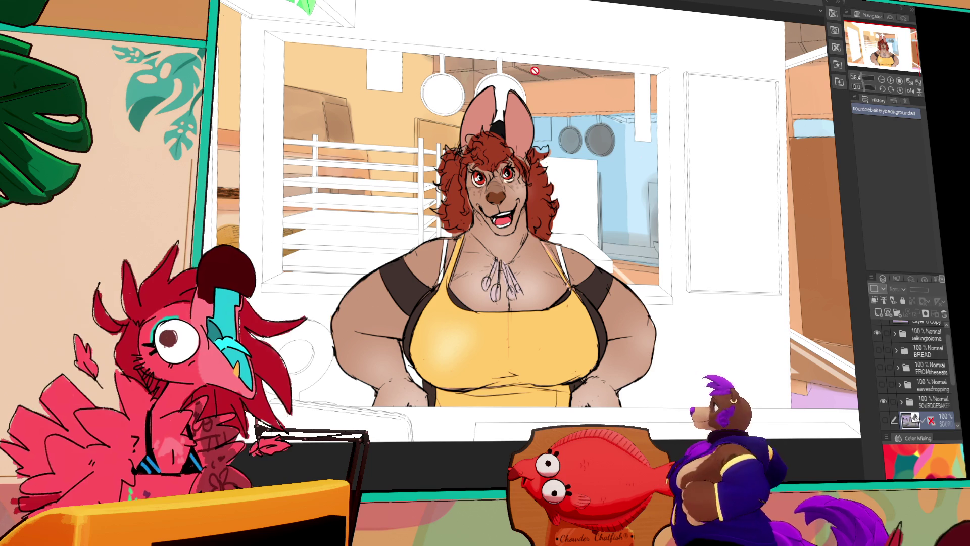
pyautogui.hotkey('ctrl', 'Tab')
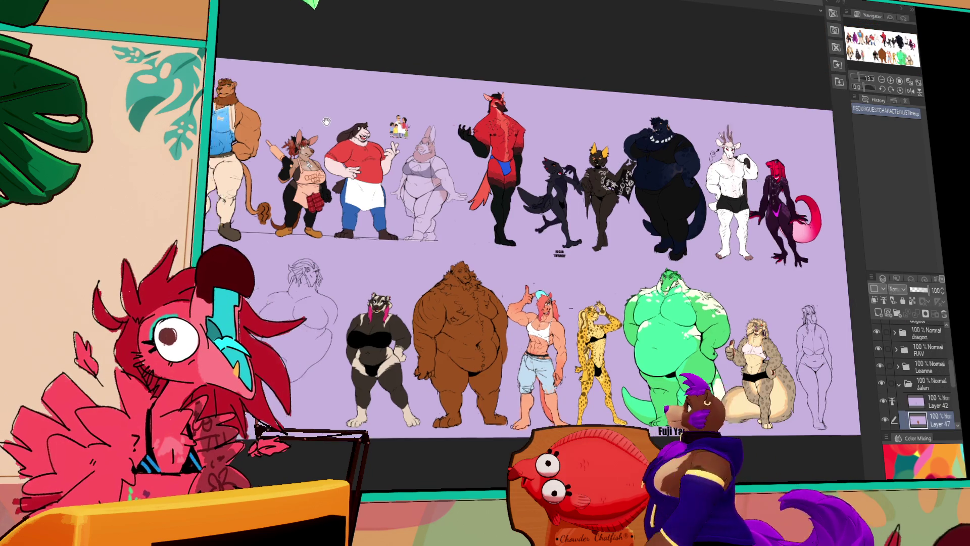
# Step: Zoom in and pan the lineup past the red-shirted character toward the kangaroo baker
pyautogui.scroll(3, 470, 191)
pyautogui.scroll(5, 470, 192)
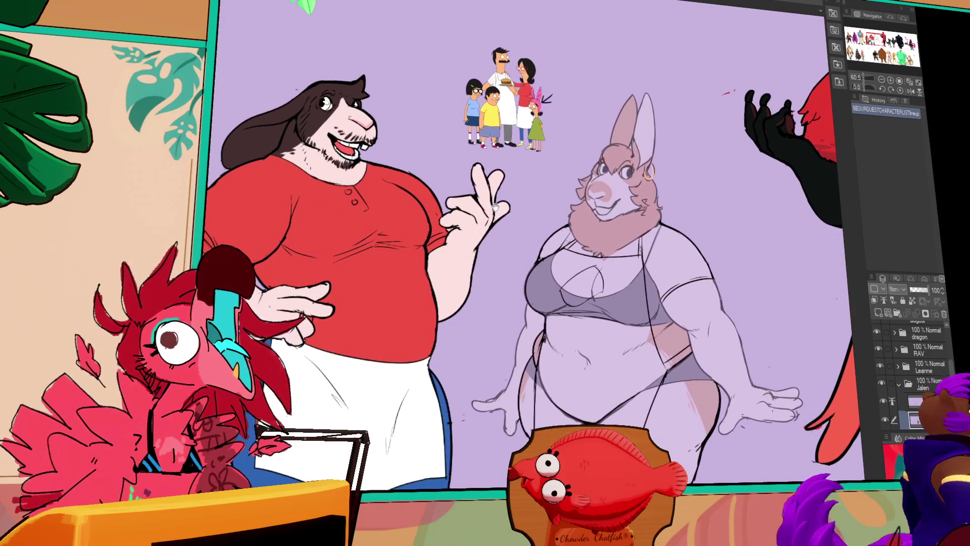
pyautogui.moveTo(509, 199); pyautogui.dragTo(557, 218)
pyautogui.moveTo(471, 220)
pyautogui.mouseDown()
pyautogui.moveTo(615, 209)
pyautogui.moveTo(599, 202)
pyautogui.mouseUp()
pyautogui.scroll(3, 615, 209)
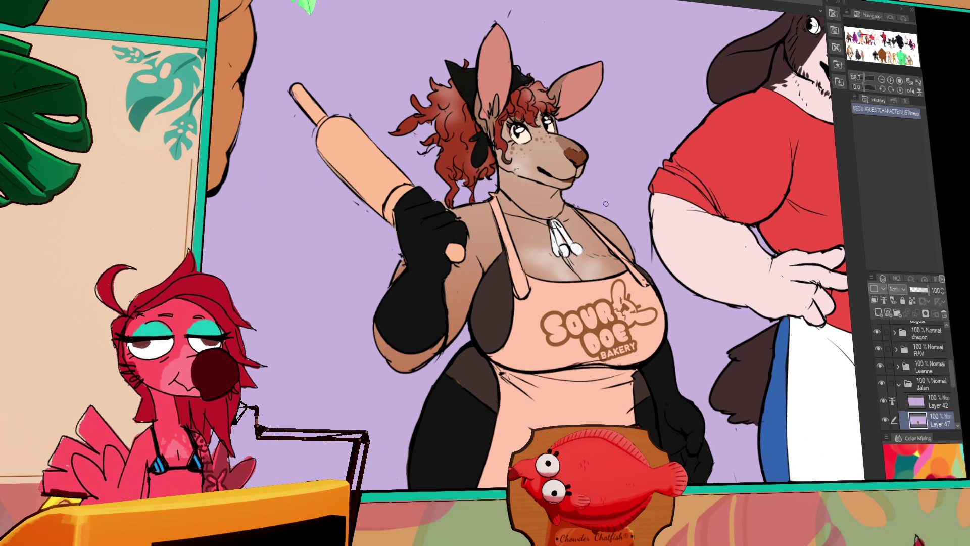
# Step: Scroll across the lineup sheet to look over the neighbouring characters up close
pyautogui.scroll(-4, 605, 204)
pyautogui.scroll(2, 496, 246)
pyautogui.hscroll(3, 495, 246)
pyautogui.hscroll(5, 480, 201)
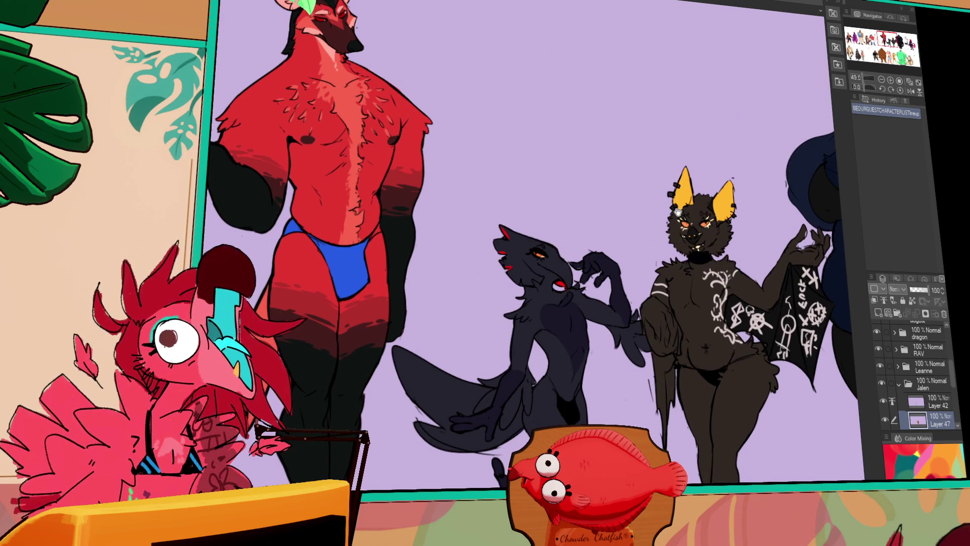
pyautogui.hscroll(6, 677, 211)
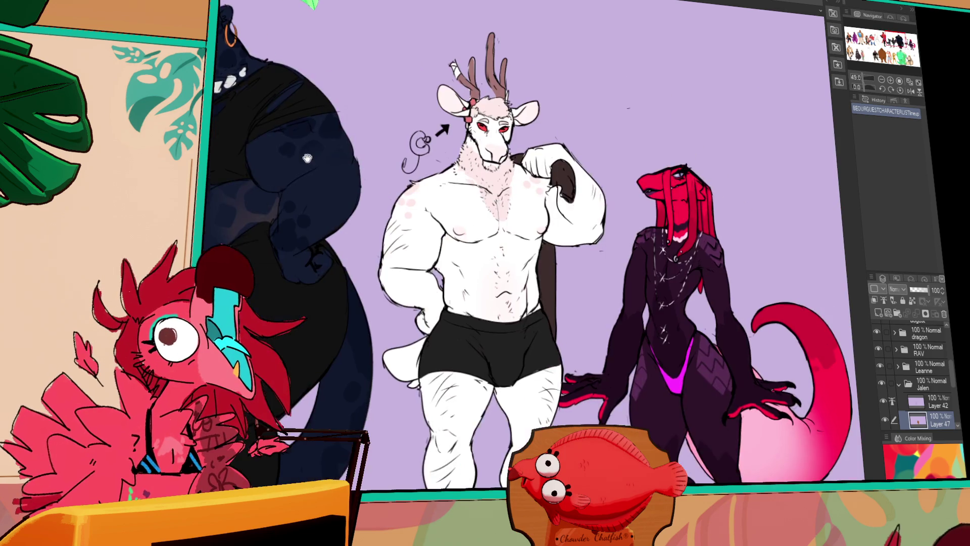
pyautogui.scroll(-8, 307, 158)
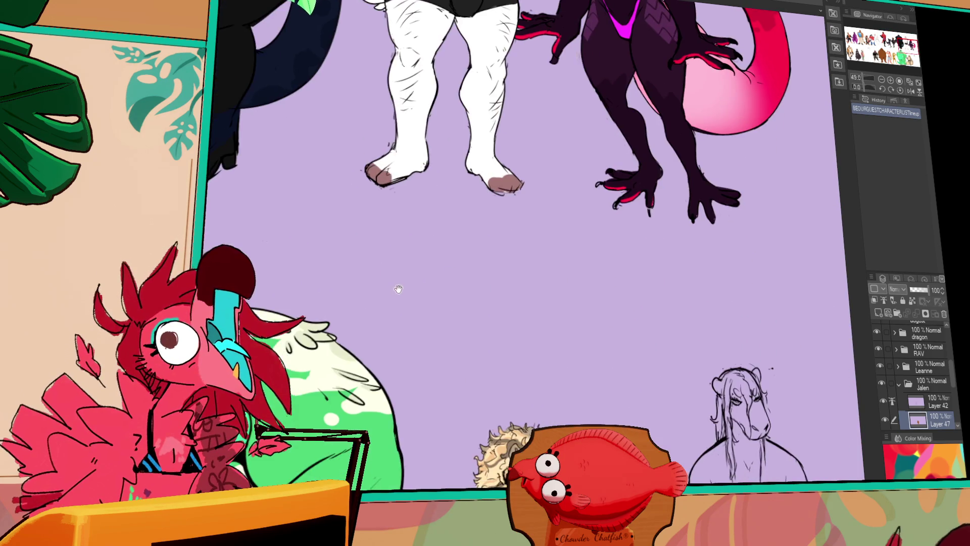
pyautogui.scroll(-5, 429, 283)
pyautogui.hscroll(-10, 545, 248)
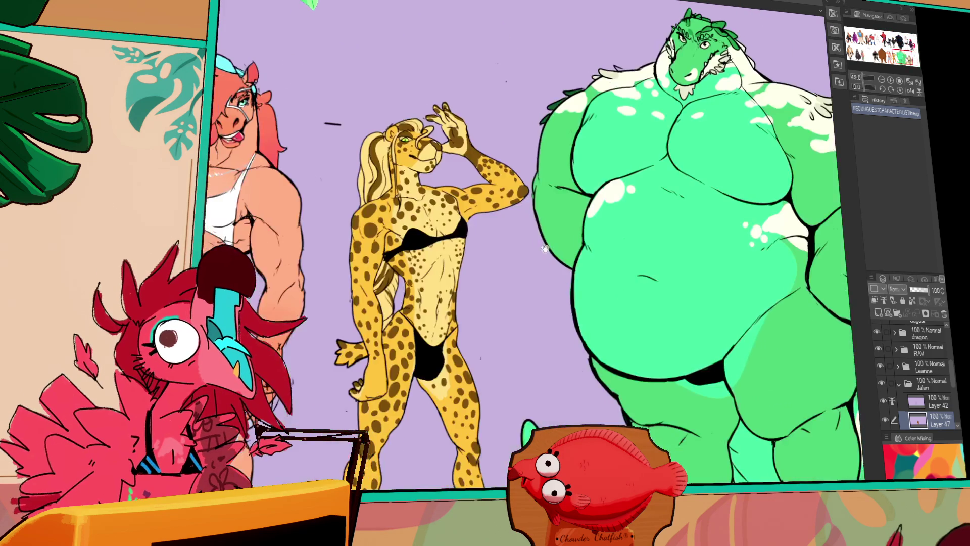
pyautogui.hscroll(-10, 545, 248)
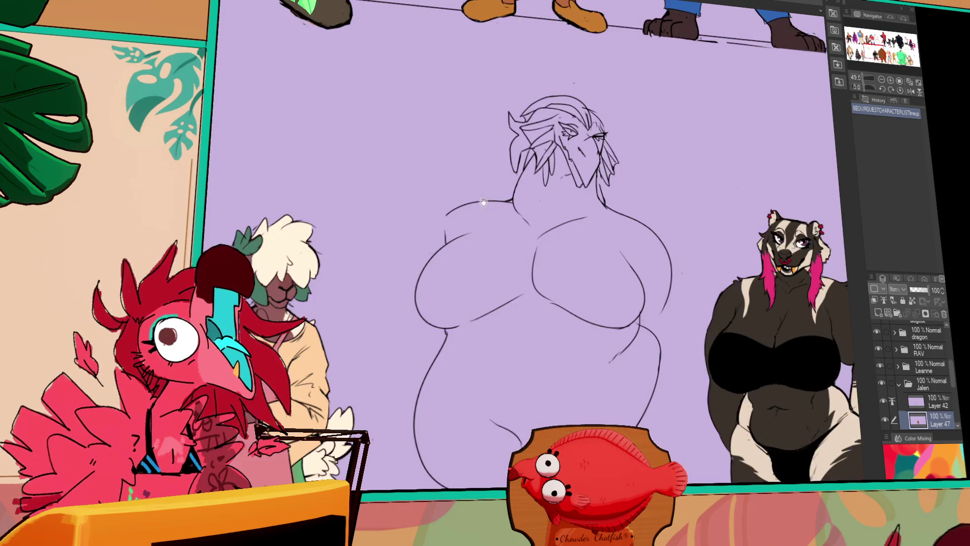
pyautogui.hscroll(-10, 568, 214)
pyautogui.scroll(5, 653, 273)
# Step: Center the view on the muscular kangaroo with its 5'5 note beside the purple character
pyautogui.moveTo(653, 273)
pyautogui.mouseDown()
pyautogui.moveTo(756, 361)
pyautogui.moveTo(244, 432)
pyautogui.moveTo(723, 422)
pyautogui.mouseUp()
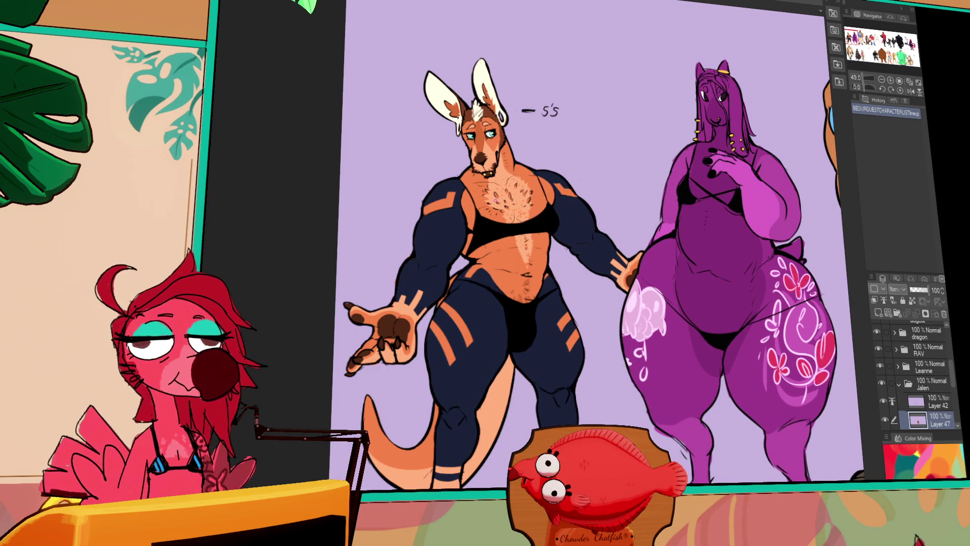
pyautogui.scroll(5, 495, 200)
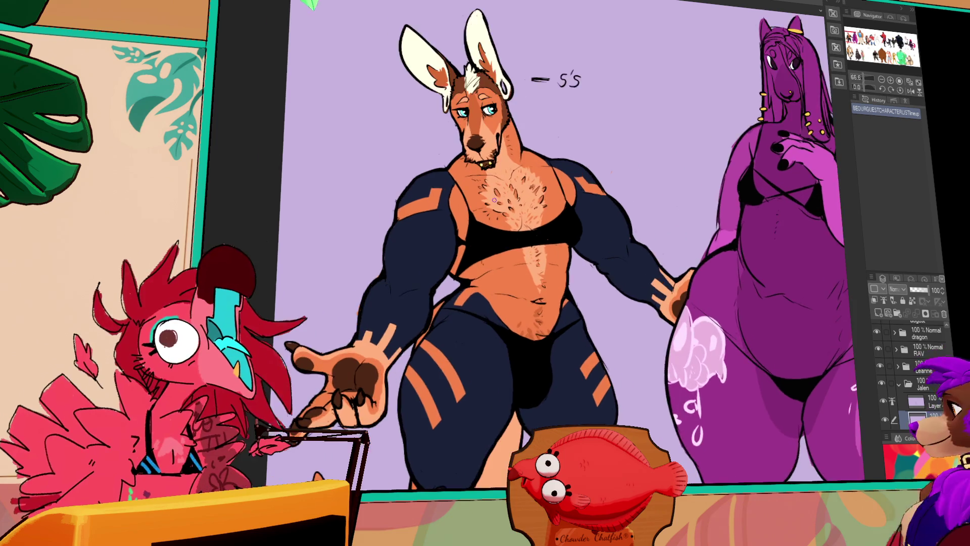
pyautogui.moveTo(520, 300); pyautogui.dragTo(516, 270)
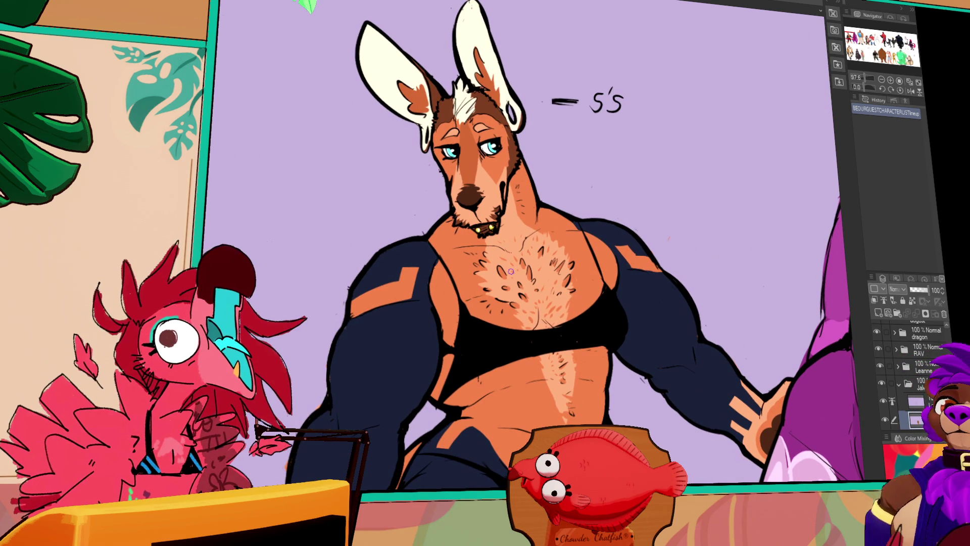
pyautogui.scroll(-1, 527, 307)
pyautogui.moveTo(527, 307); pyautogui.dragTo(527, 261)
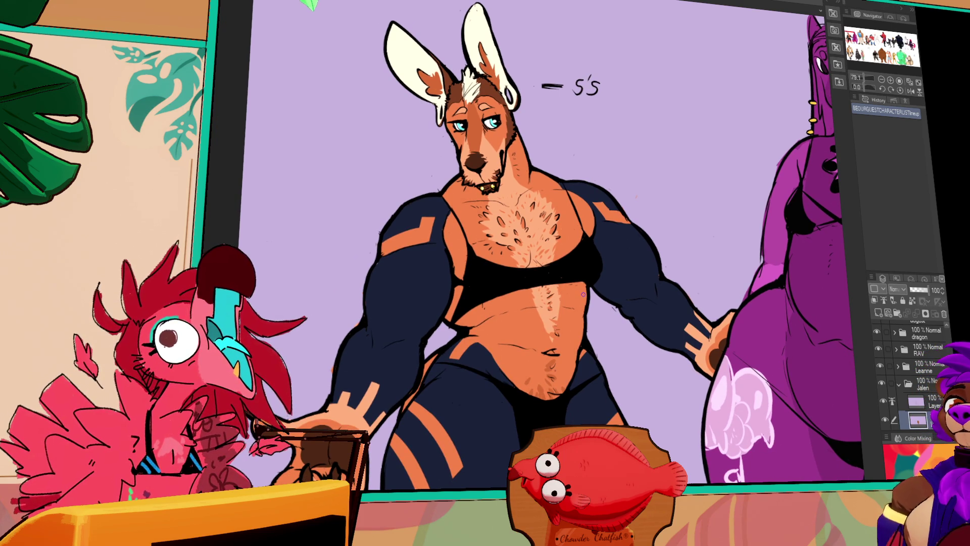
pyautogui.scroll(-1, 577, 293)
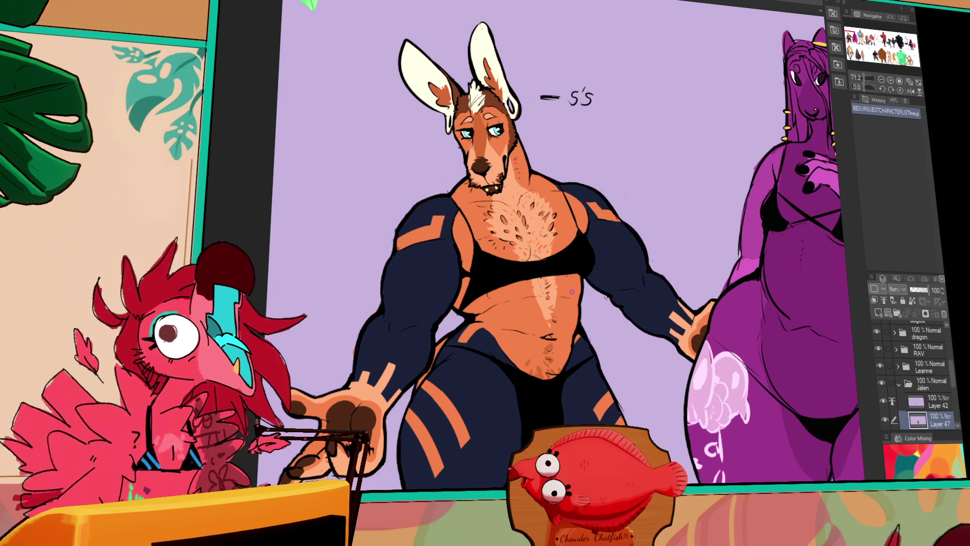
pyautogui.moveTo(569, 294); pyautogui.dragTo(565, 280)
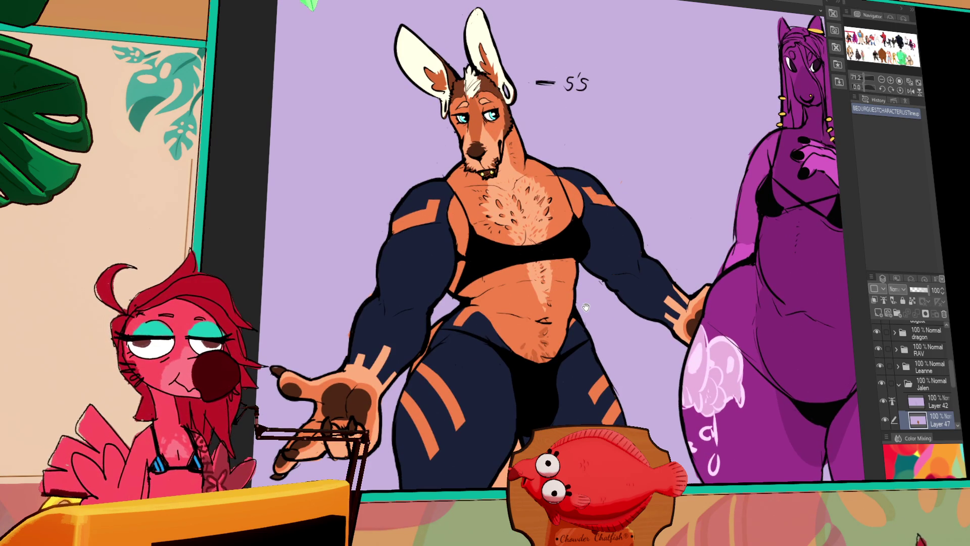